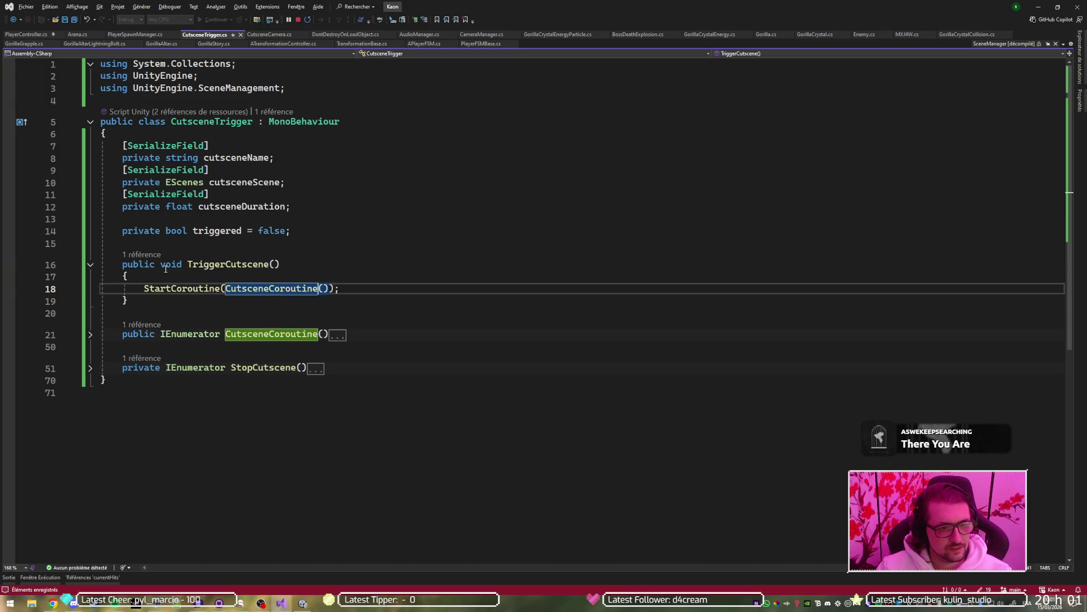
# Step: Change CutsceneCoroutine's access modifier on line 21 from public to private
pyautogui.doubleClick(139, 335)
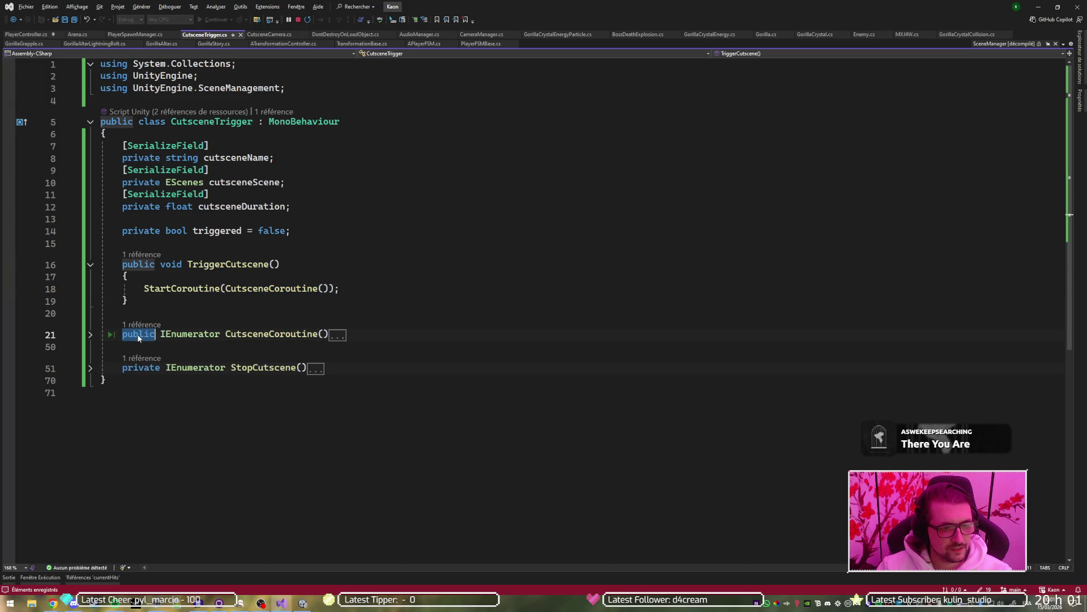
pyautogui.write('private')
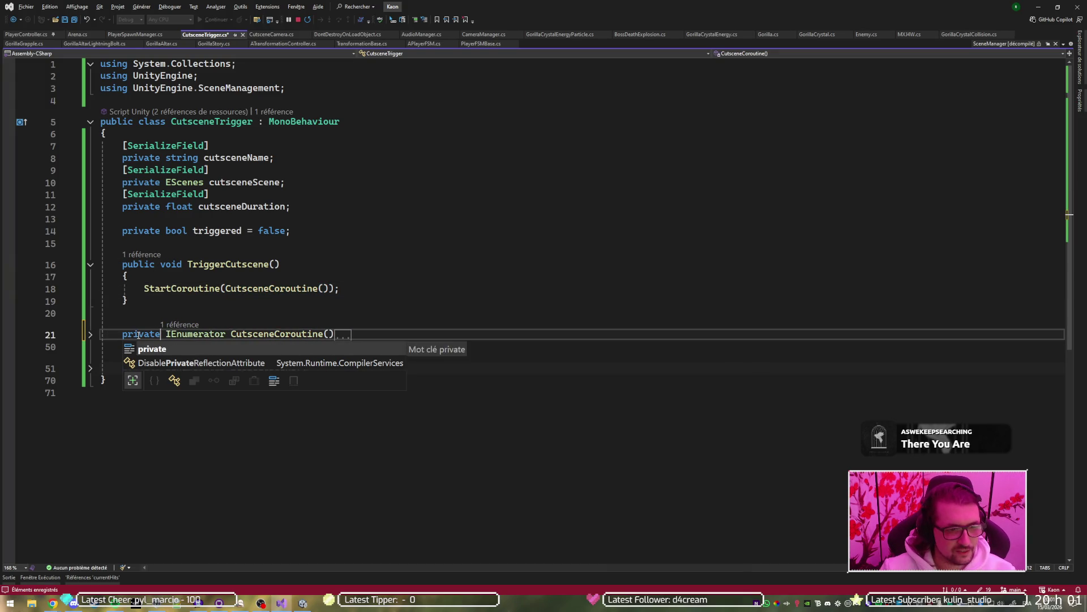
pyautogui.press('Escape')
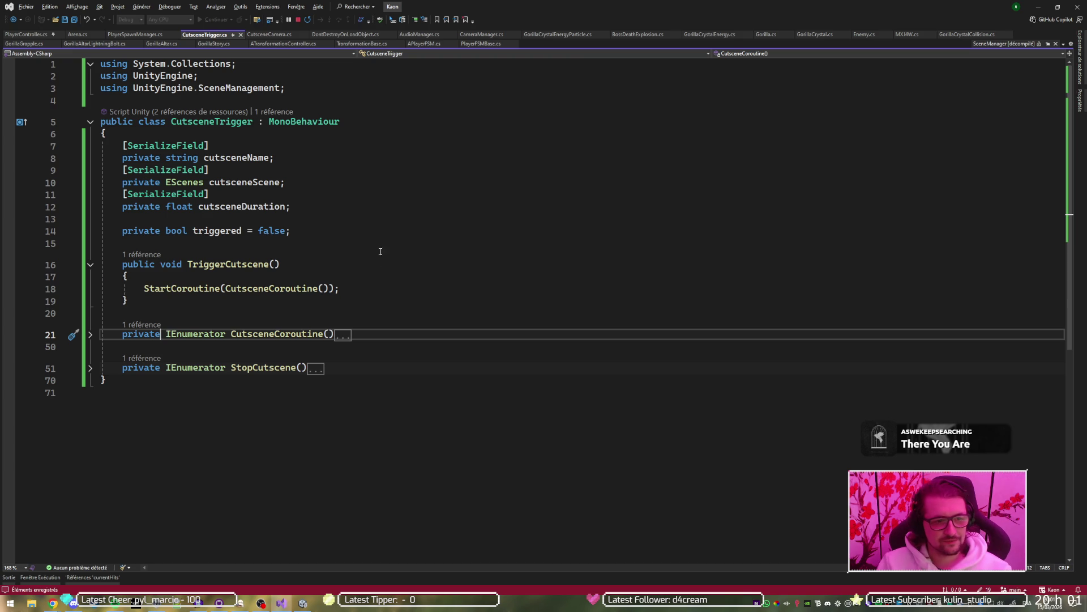
# Step: Expand and review the CutsceneCoroutine body, then collapse all methods to their definitions
pyautogui.click(92, 336)
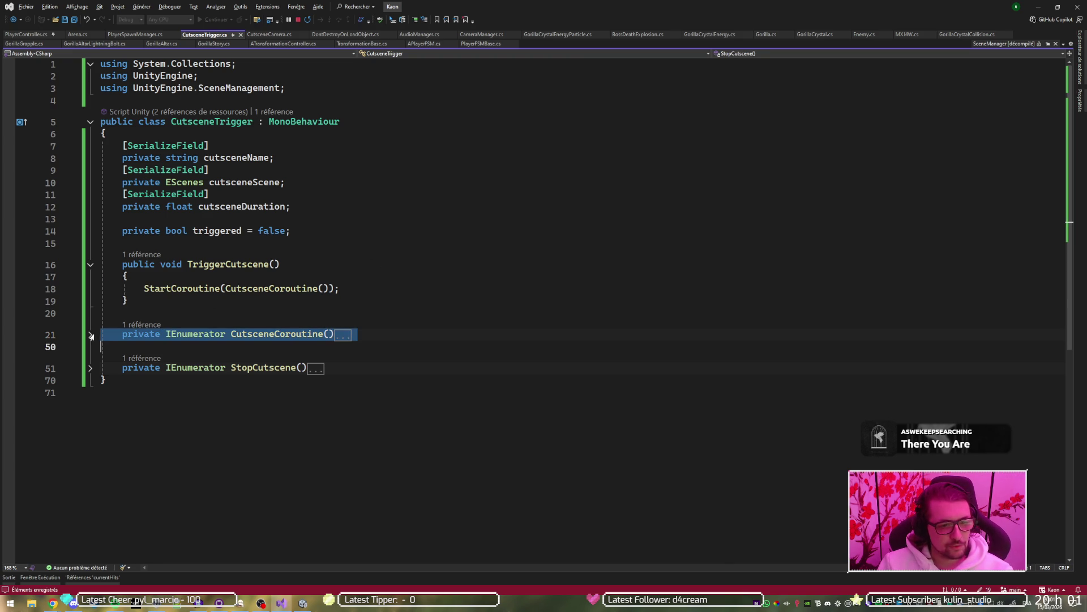
pyautogui.click(90, 335)
pyautogui.click(304, 408)
pyautogui.scroll(-5, 304, 297)
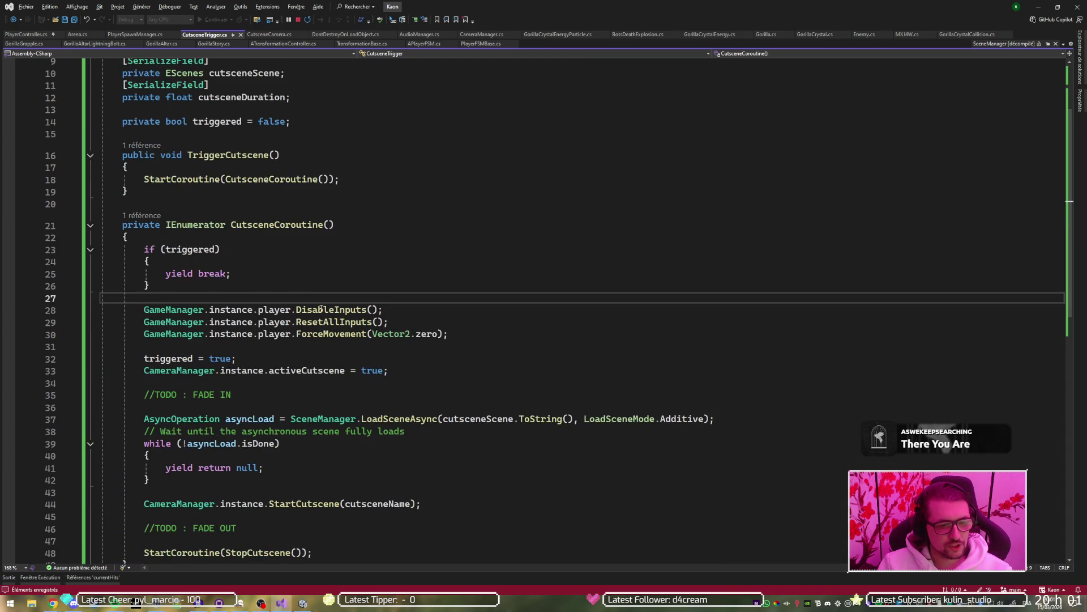
pyautogui.scroll(4, 142, 196)
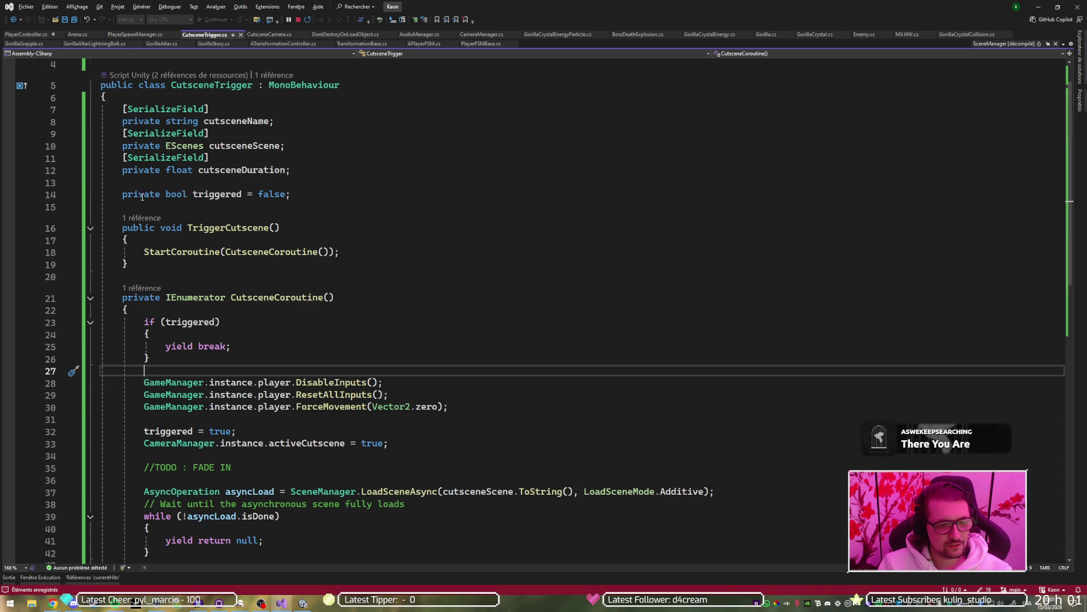
pyautogui.click(92, 233)
pyautogui.hotkey('ctrl', 'm')
pyautogui.hotkey('ctrl', 'o')
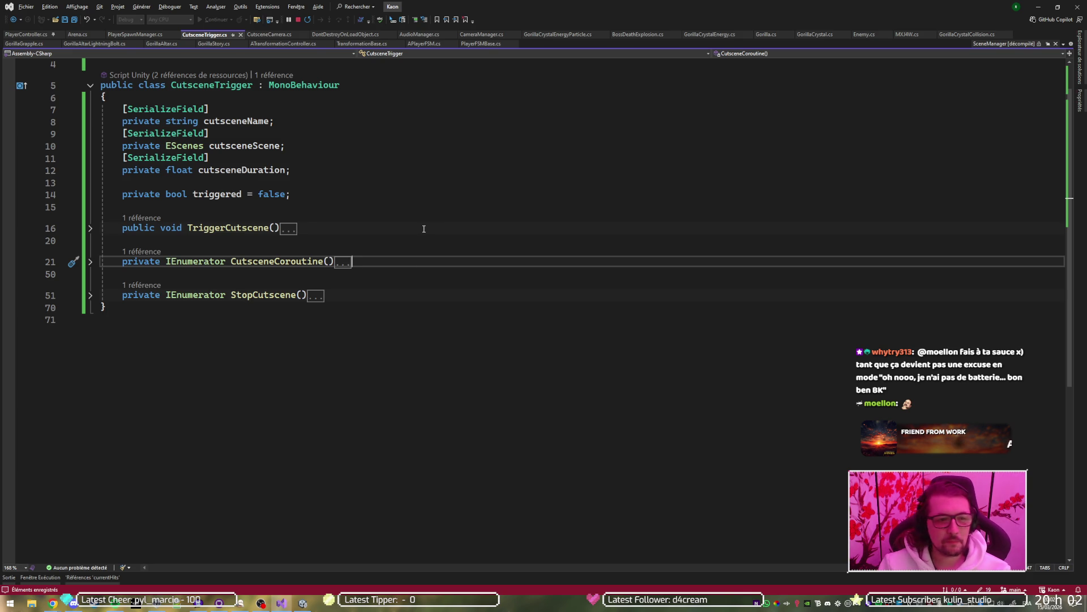
pyautogui.click(1038, 6)
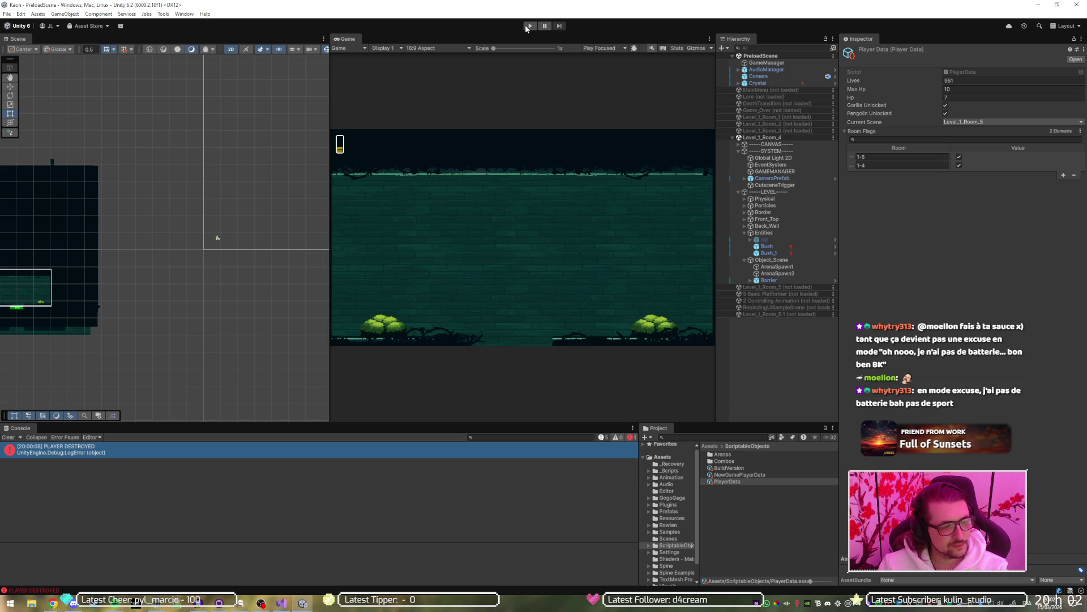
# Step: Play the game until the debugger halts at cutscene.TriggerCutscene() on Arena.cs line 121
pyautogui.click(525, 25)
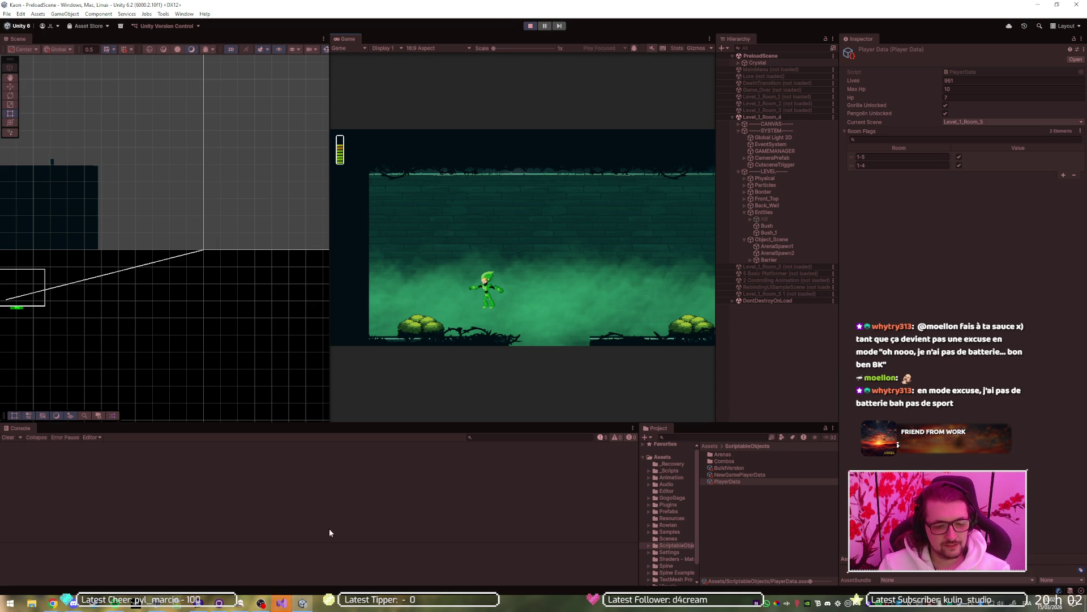
pyautogui.click(285, 600)
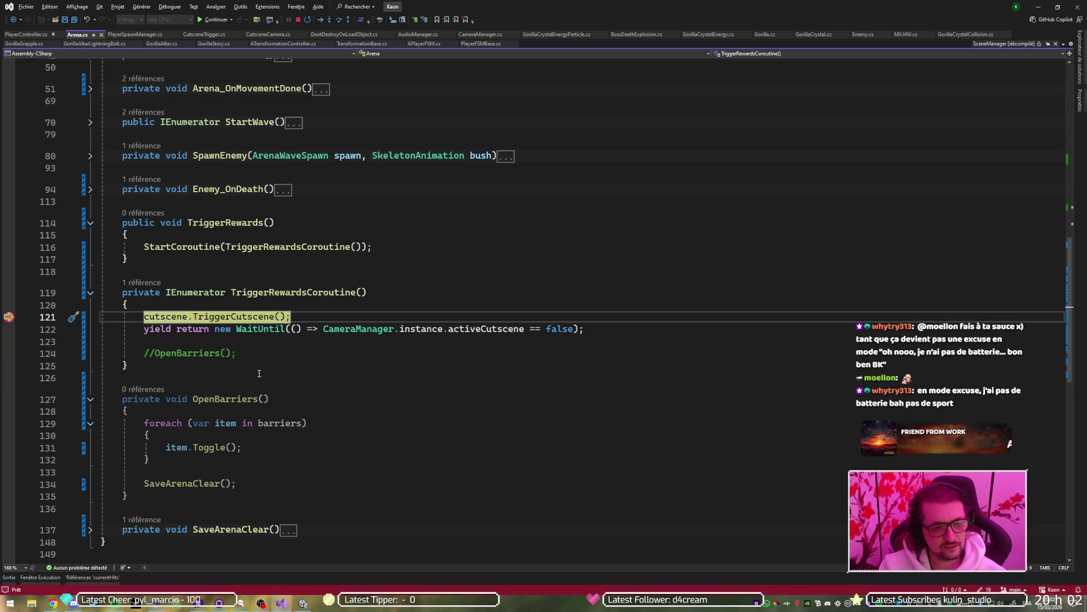
# Step: Continue past the Arena.cs line 121 breakpoint with F5 and return to the running Unity game
pyautogui.press('F5')
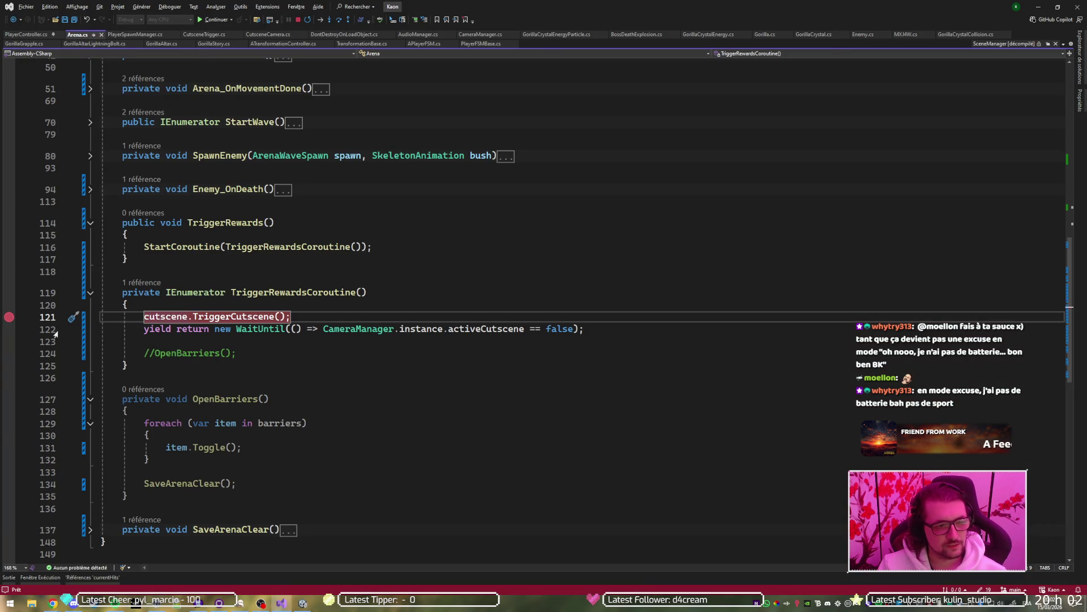
pyautogui.hotkey('alt', 'Tab')
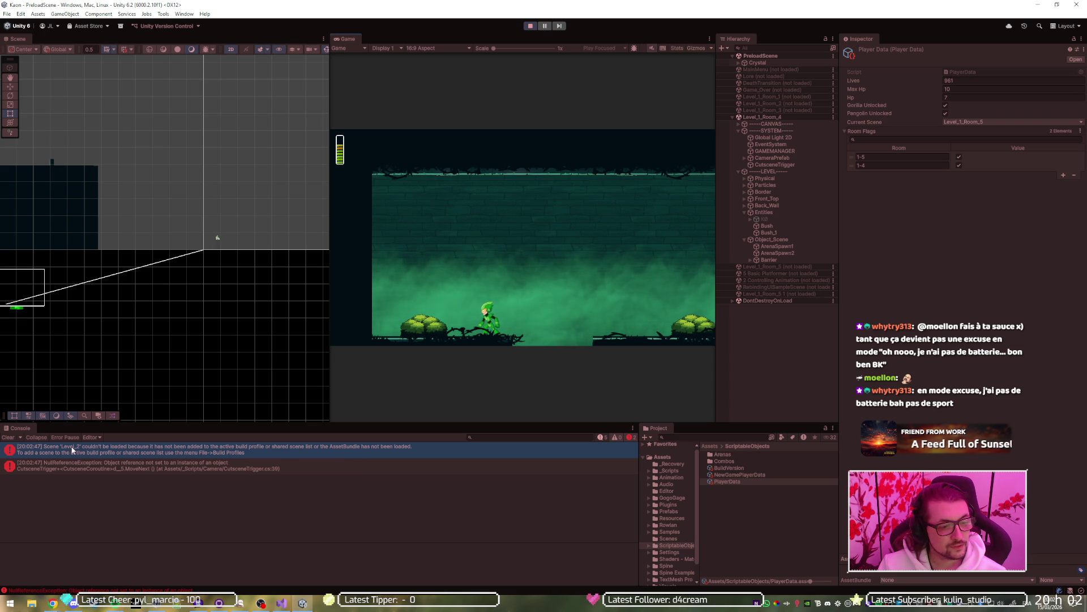
# Step: Set the LEVEL trigger's Cutscene Scene to Level_1_Room_2, save, and replay to the breakpoint
pyautogui.click(528, 27)
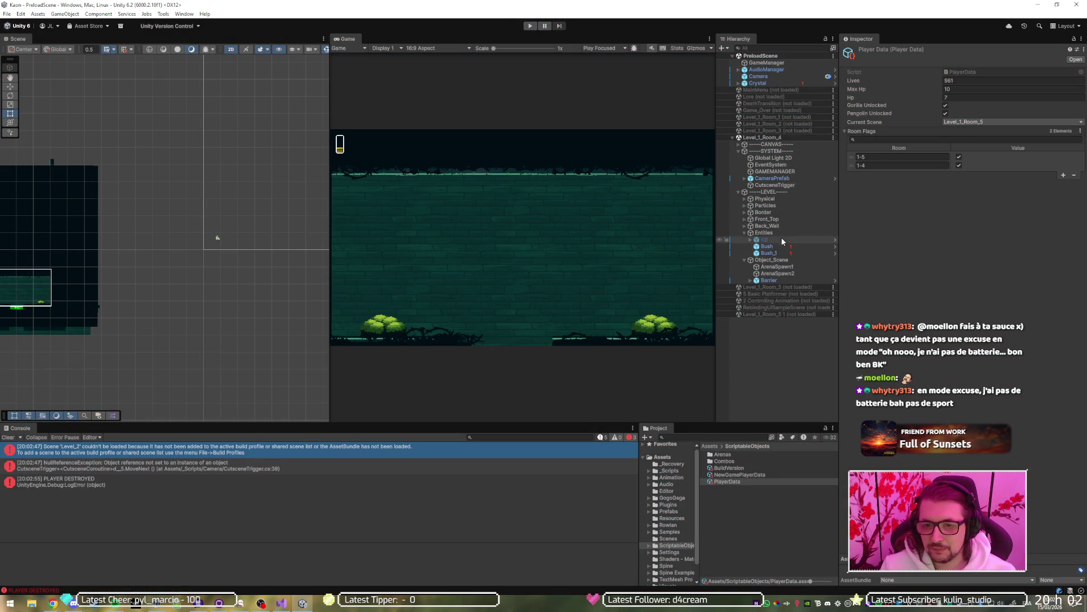
pyautogui.click(787, 191)
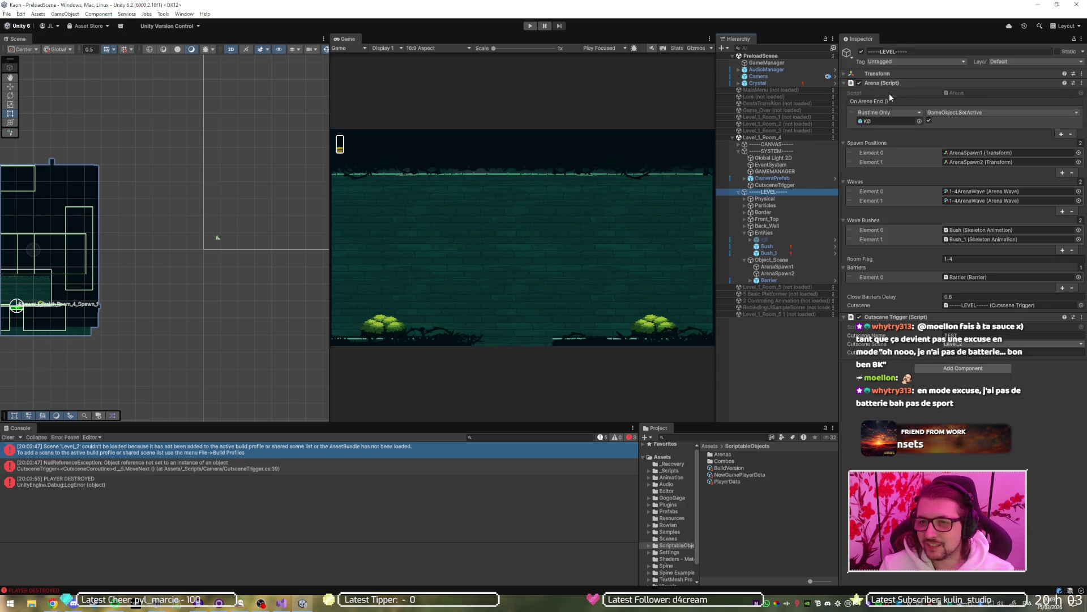
pyautogui.click(962, 344)
pyautogui.click(974, 452)
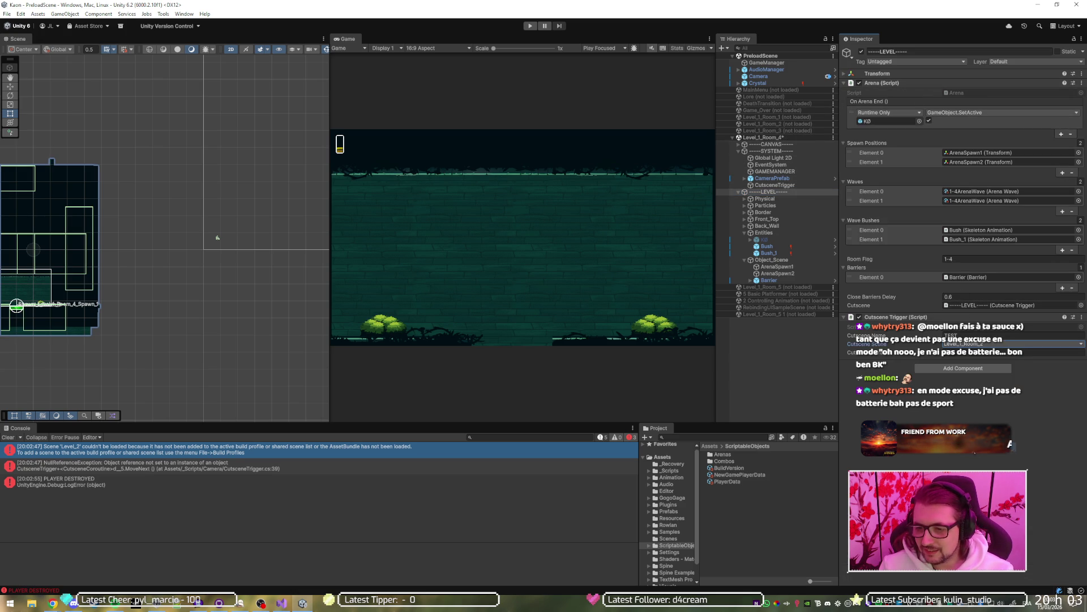
pyautogui.hotkey('ctrl', 's')
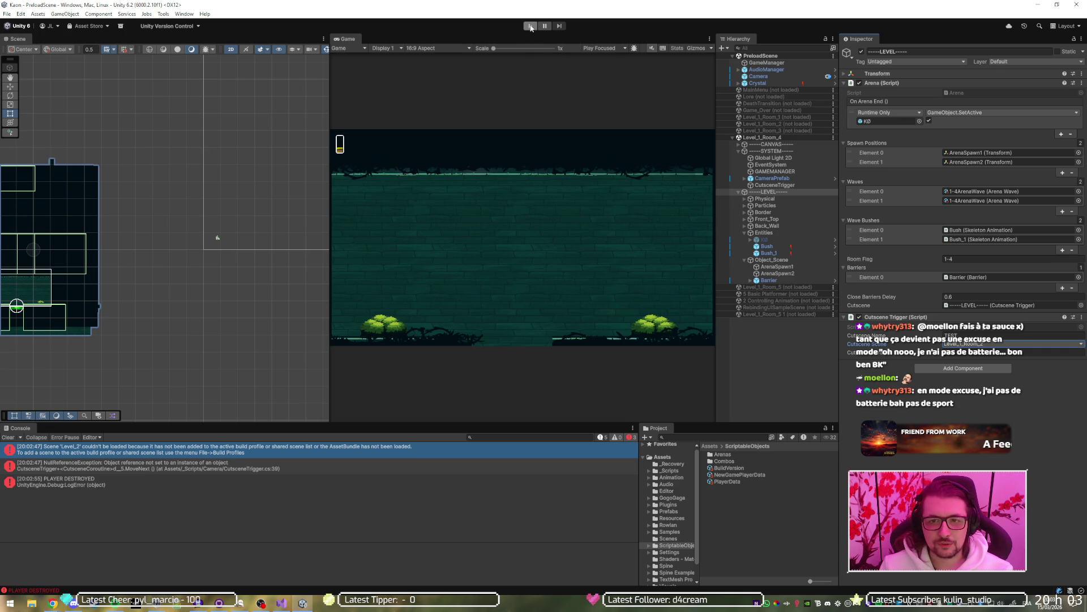
pyautogui.click(531, 26)
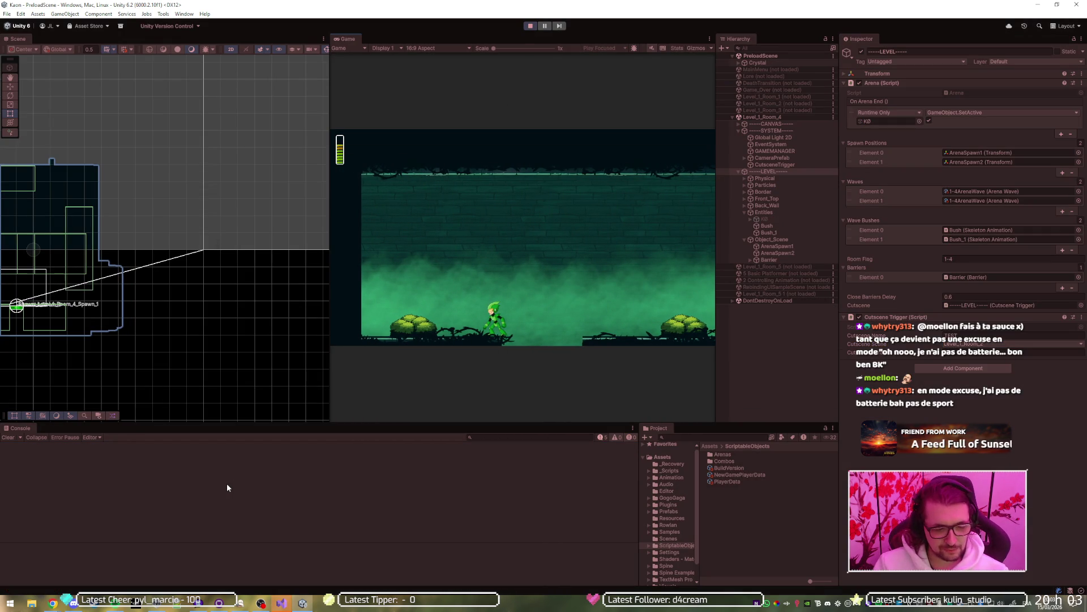
pyautogui.click(278, 601)
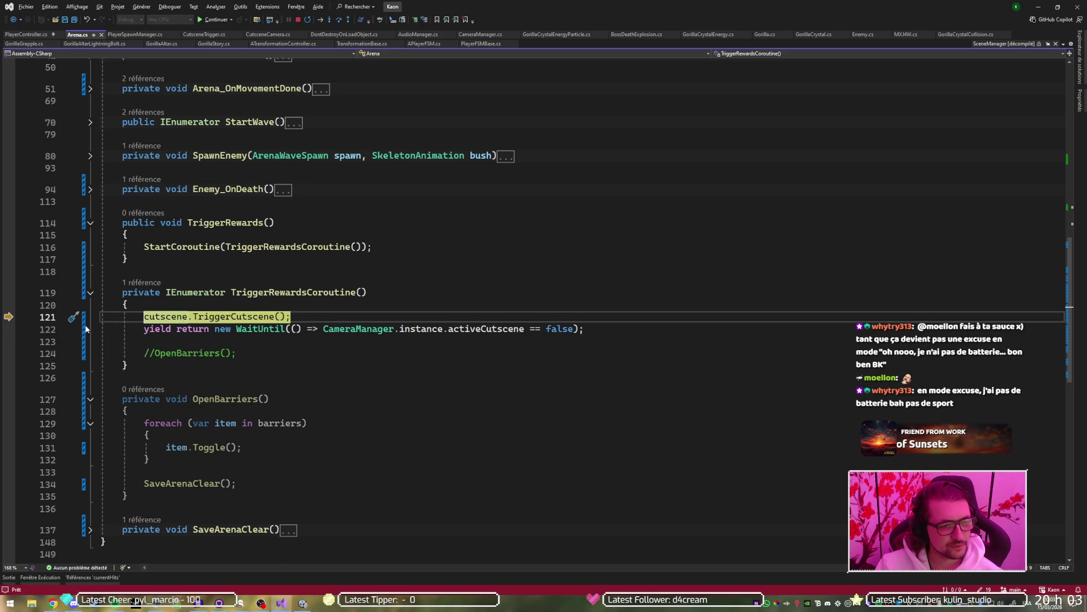
# Step: Continue past the line 121 breakpoint with F5 so the cutscene scene loads additively
pyautogui.press('F5')
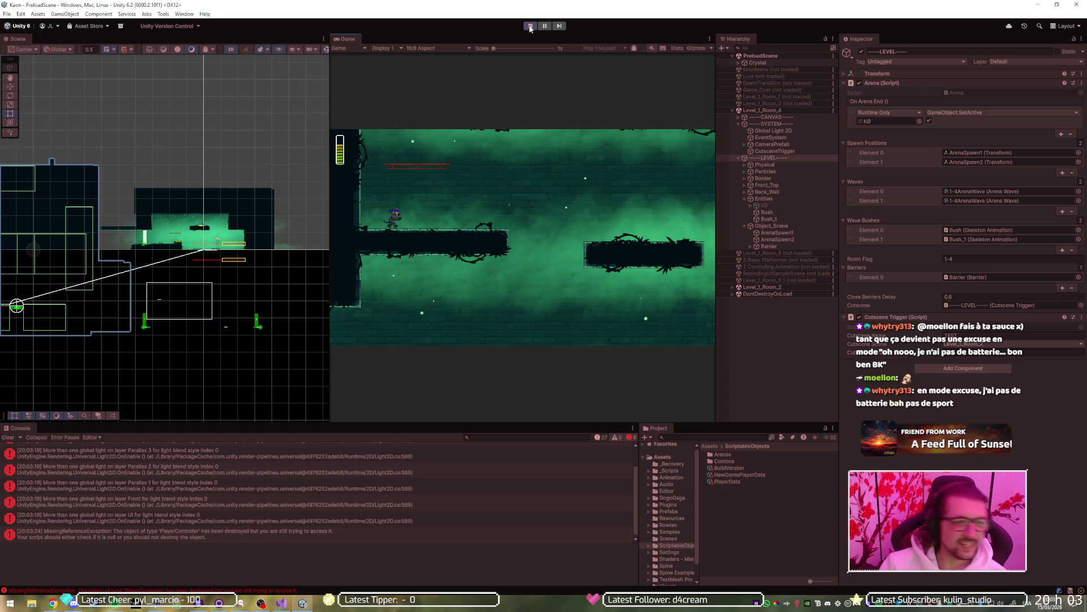
# Step: Stop the game and inspect Barrier, ArenaSpawn2, ArenaSpawn1, Object_Scene and Bush_1 in the Hierarchy
pyautogui.click(530, 27)
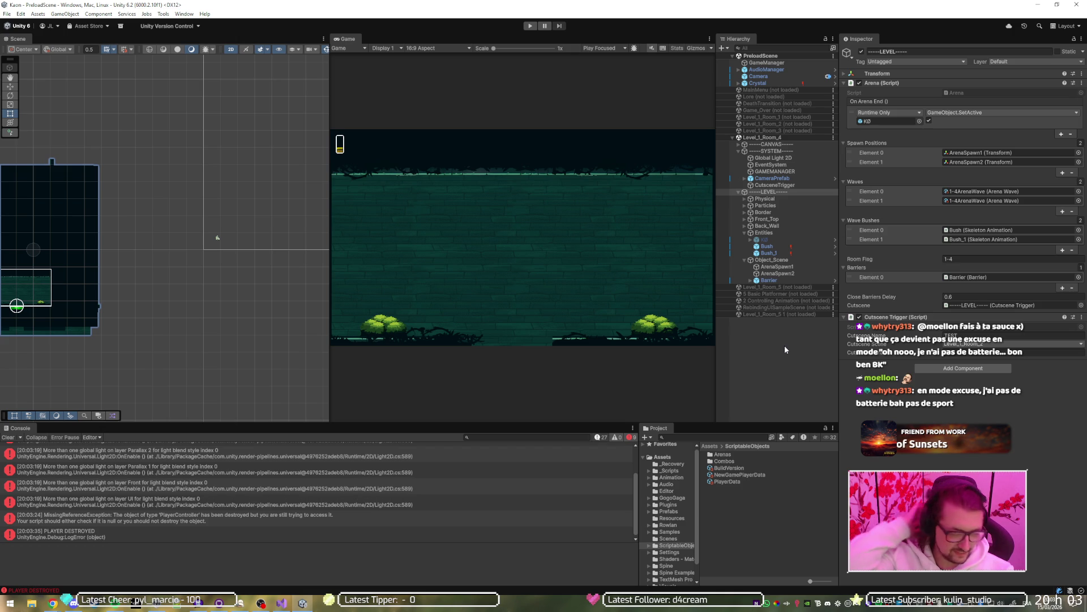
pyautogui.click(773, 280)
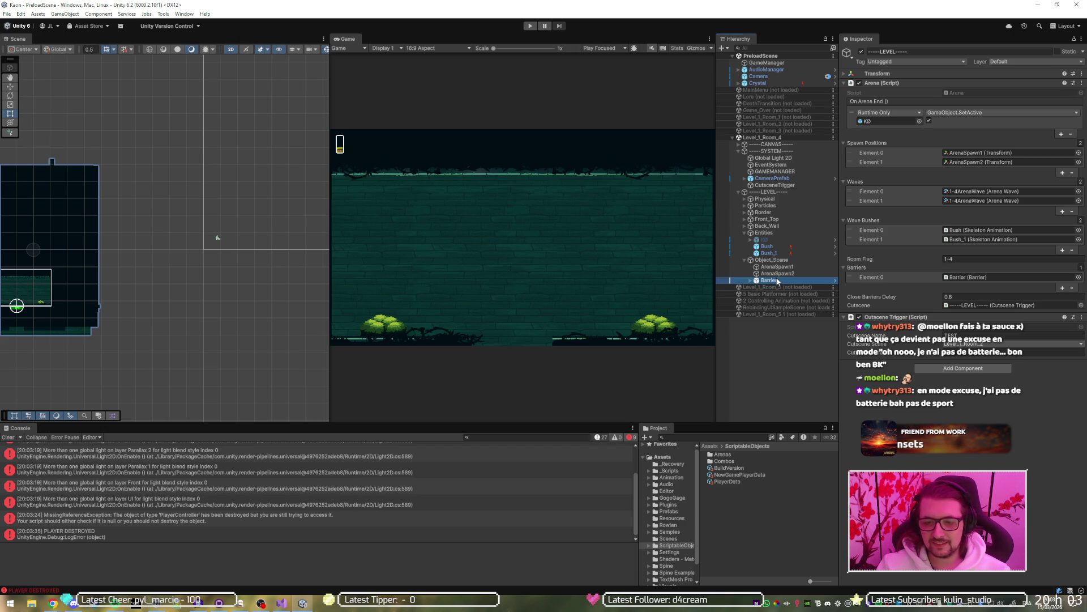
pyautogui.click(781, 273)
pyautogui.click(782, 267)
pyautogui.click(785, 261)
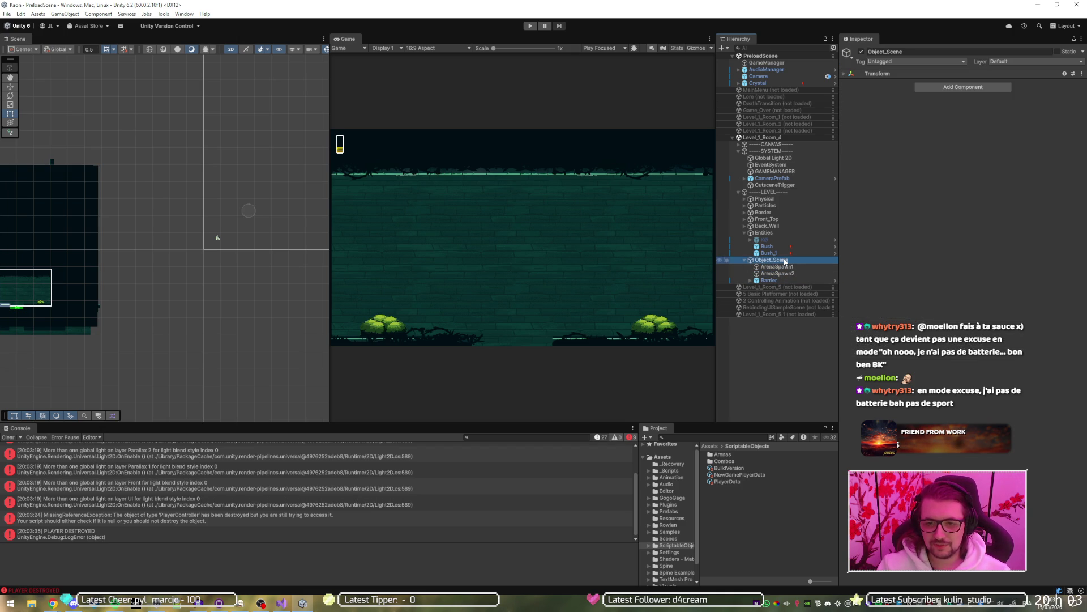
pyautogui.click(768, 253)
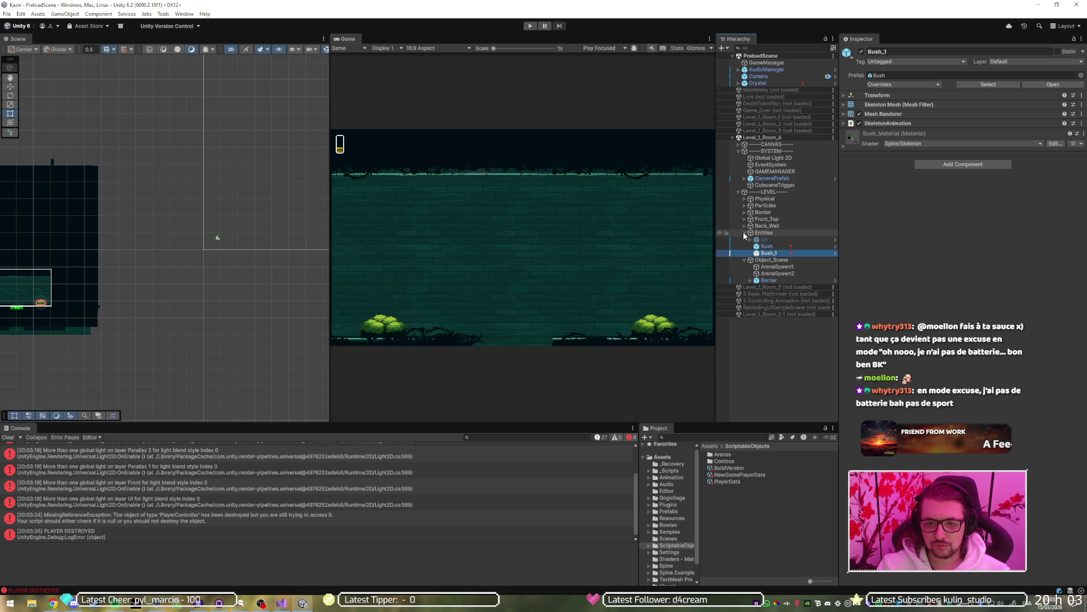
pyautogui.click(744, 260)
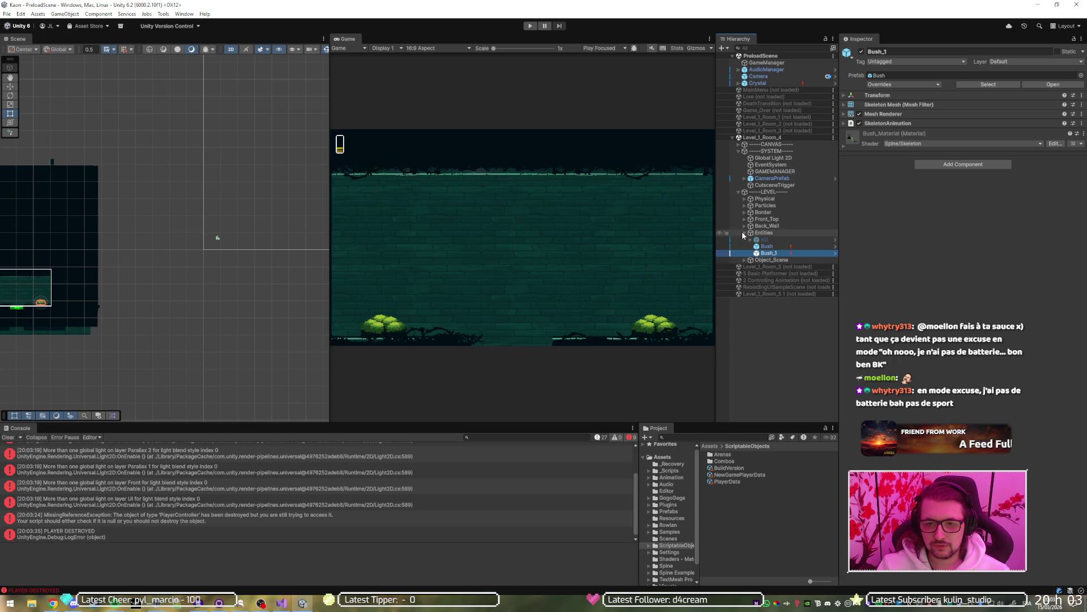
pyautogui.click(744, 233)
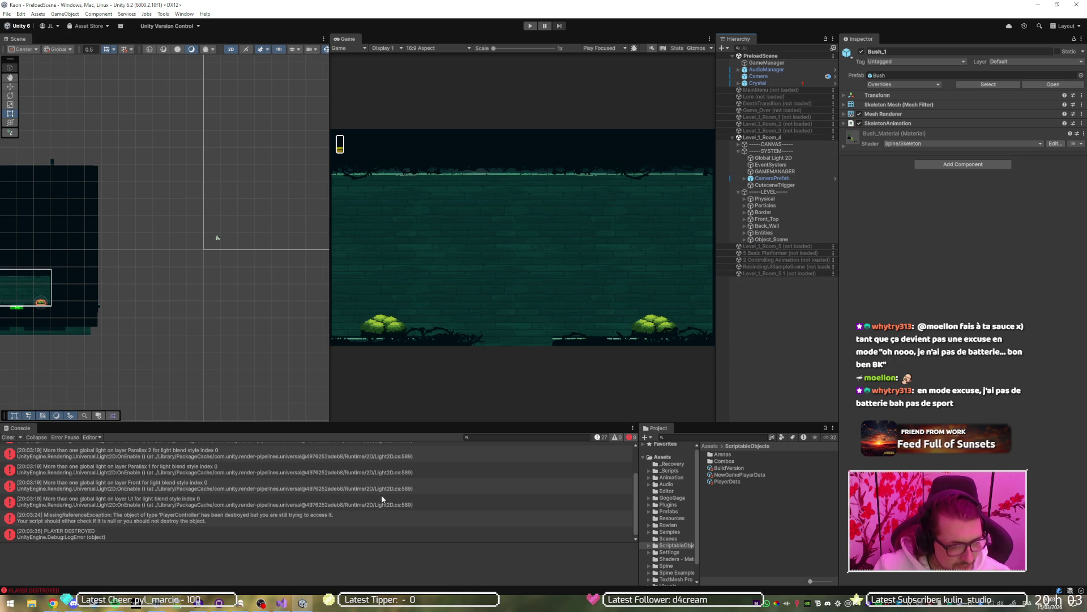
pyautogui.scroll(1, 398, 509)
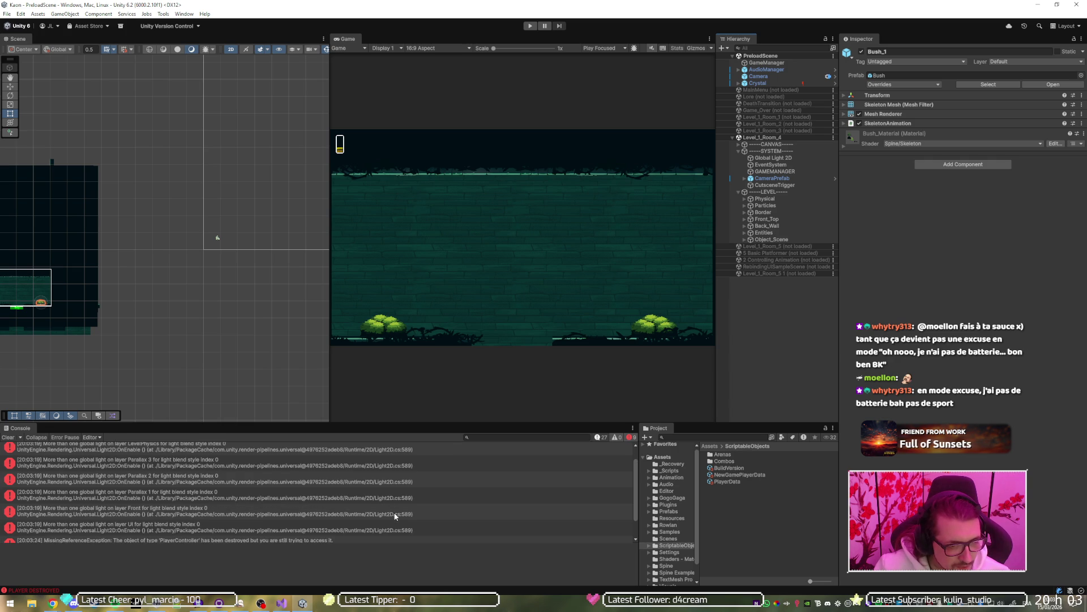
pyautogui.scroll(1, 395, 515)
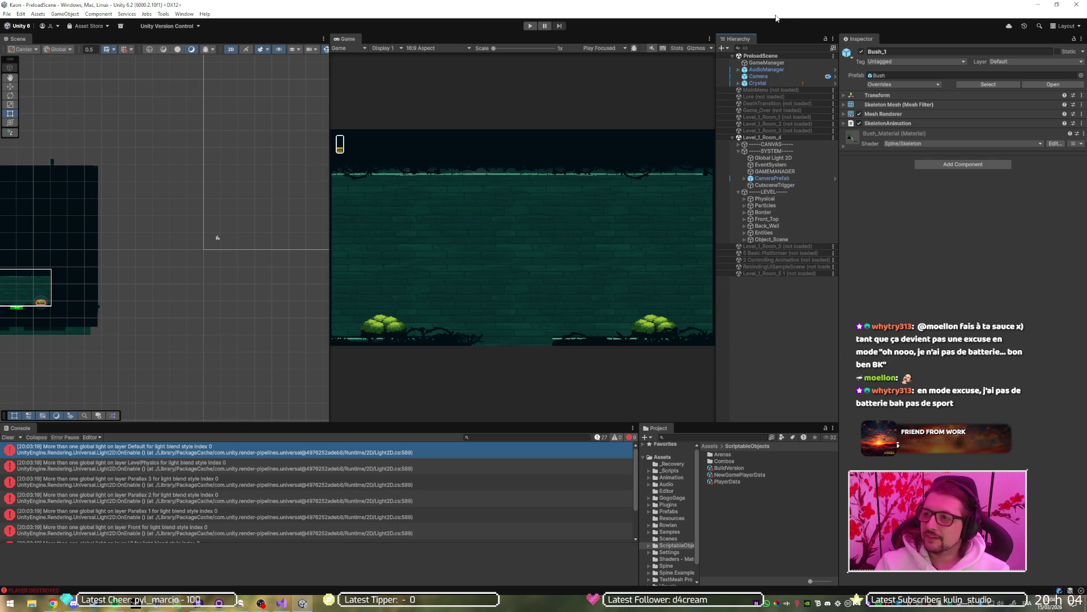
# Step: Untick the 1-5 room flag Value in the PlayerData asset
pyautogui.click(744, 480)
pyautogui.click(959, 157)
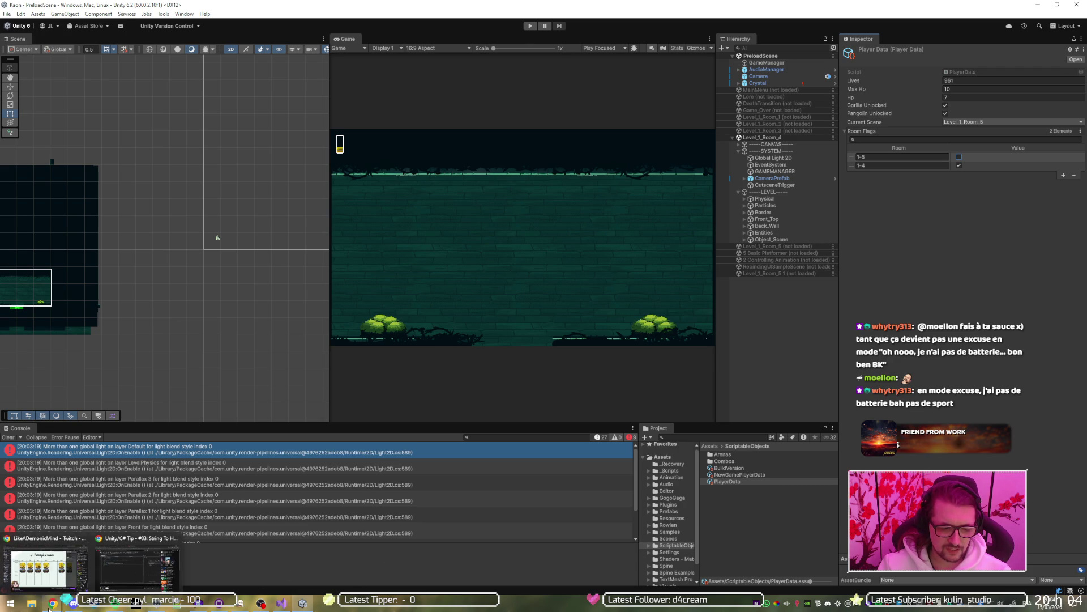
pyautogui.moveTo(285, 599)
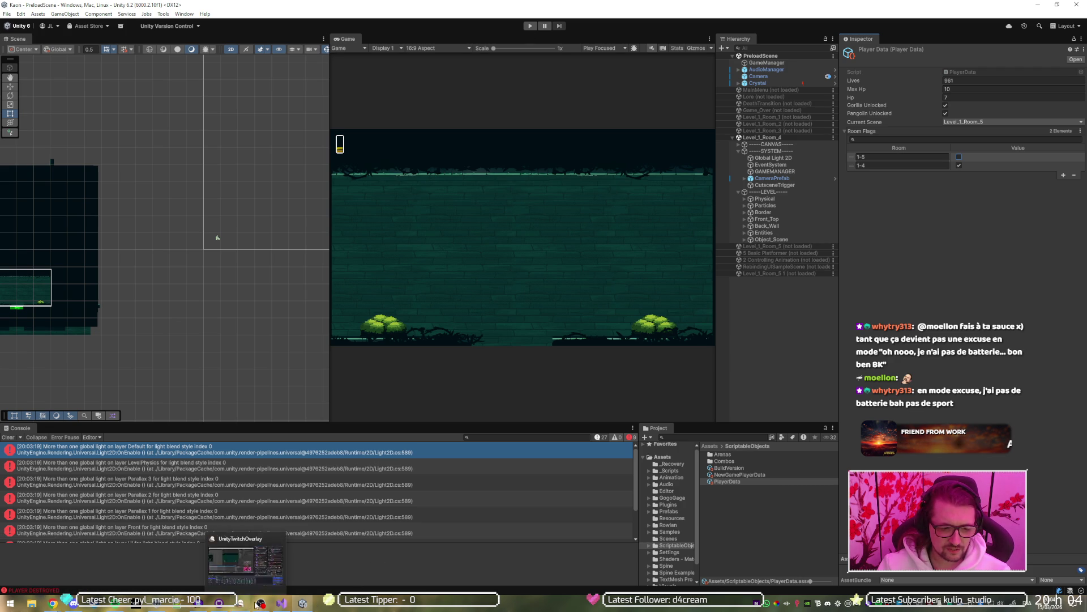
pyautogui.click(282, 604)
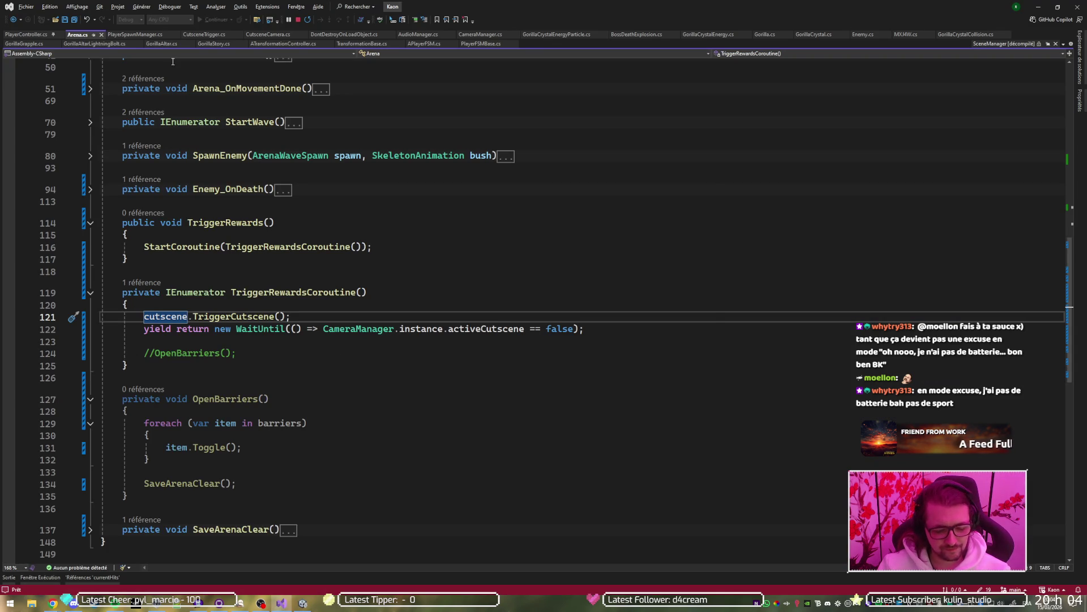
# Step: Search types for t:PlayerData in Code Search and open PlayerData.cs
pyautogui.hotkey('ctrl', 't')
pyautogui.write('savedata')
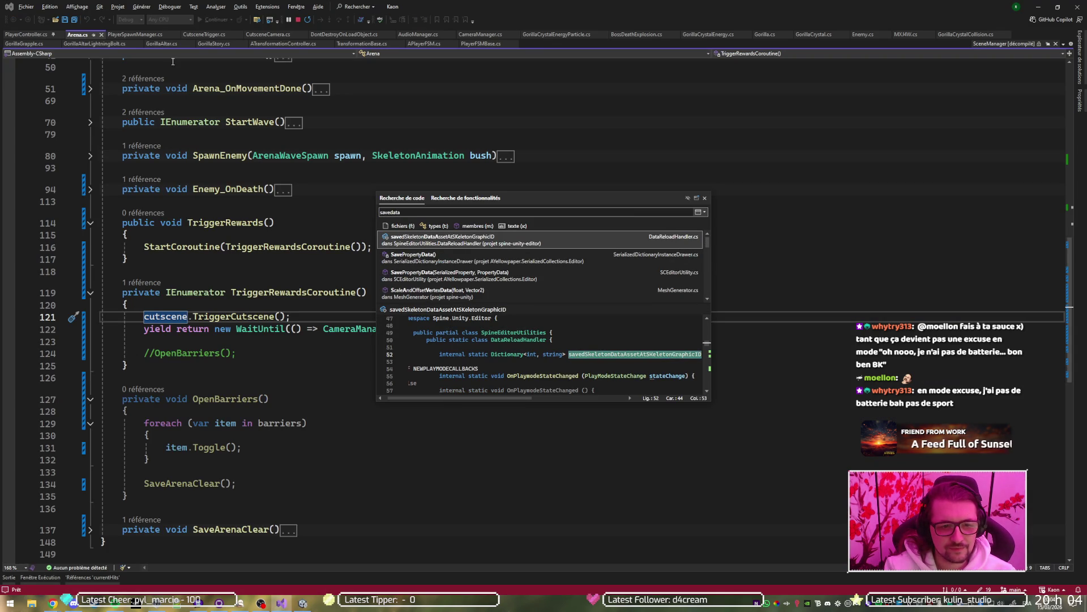
pyautogui.click(434, 225)
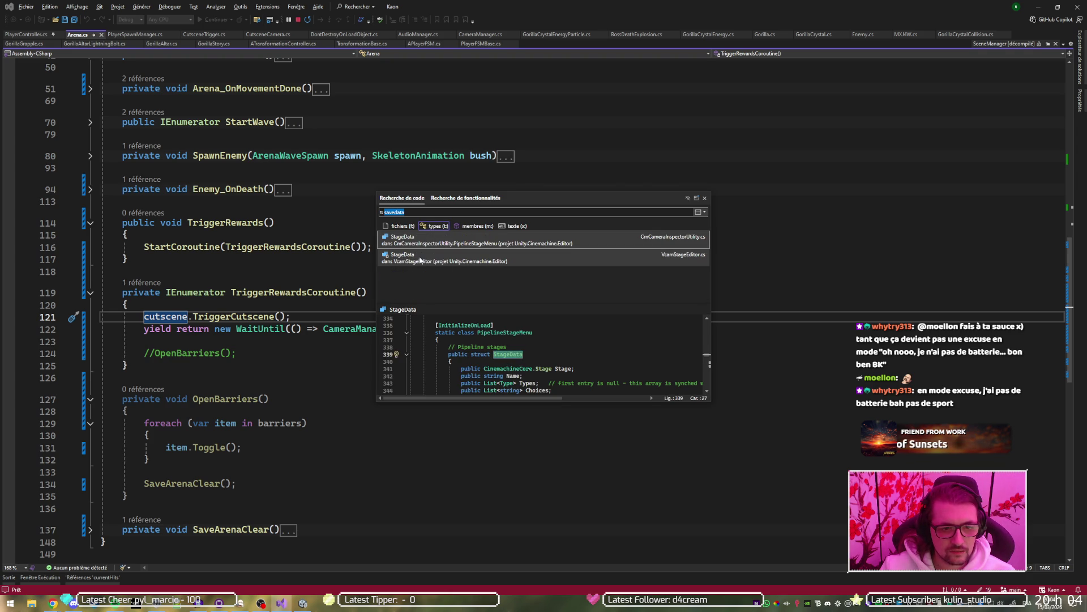
pyautogui.hotkey('alt', 'Tab')
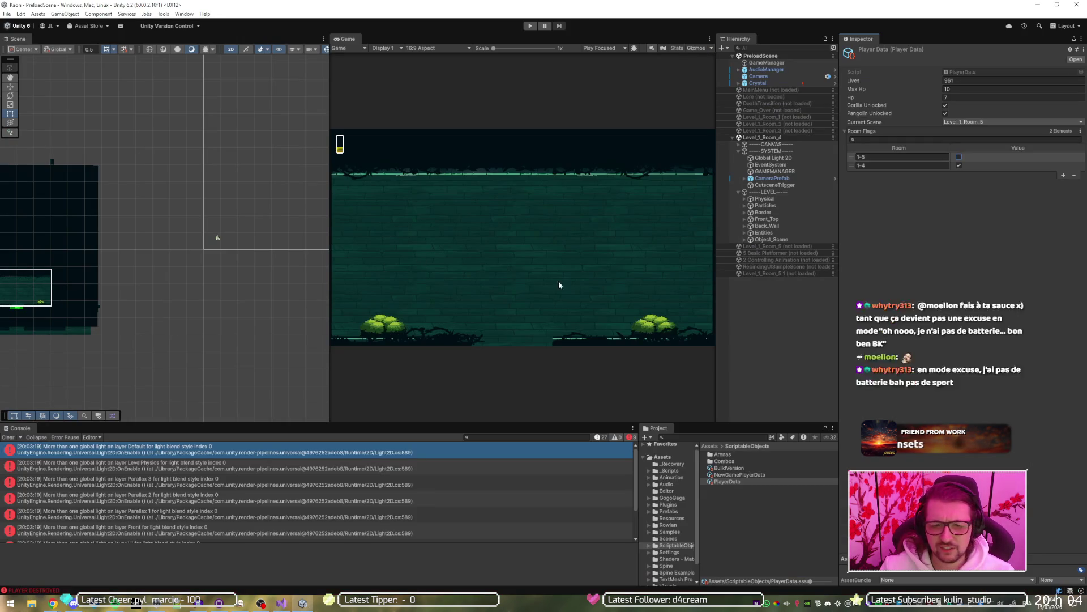
pyautogui.hotkey('alt', 'Tab')
pyautogui.write('t:PlayerData')
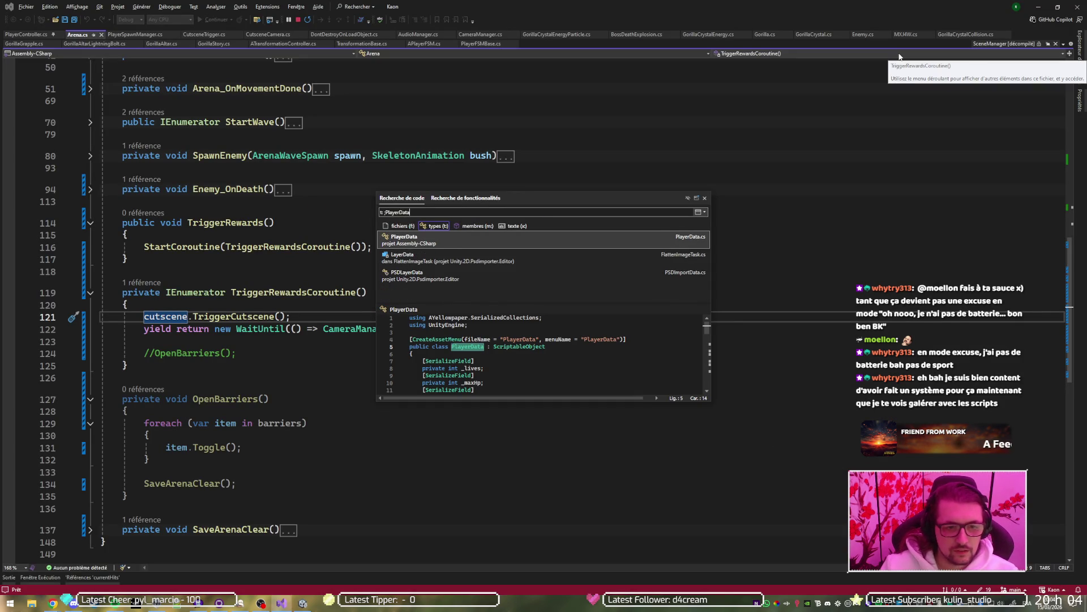
pyautogui.click(573, 232)
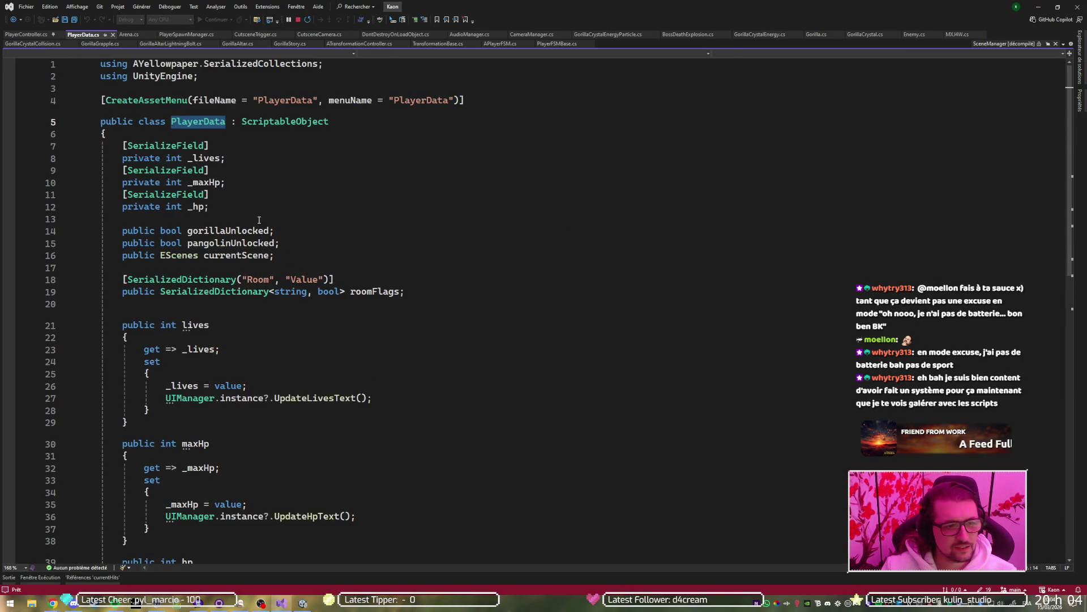
# Step: List all references to the roomFlags field in PlayerData
pyautogui.click(195, 291)
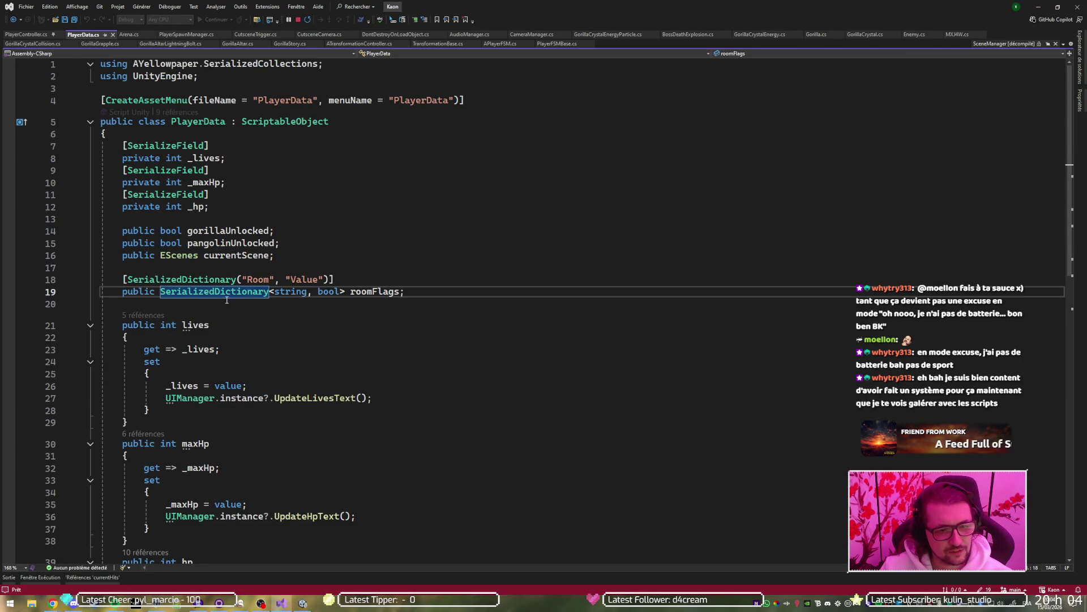
pyautogui.click(374, 291)
pyautogui.hotkey('shift', 'F12')
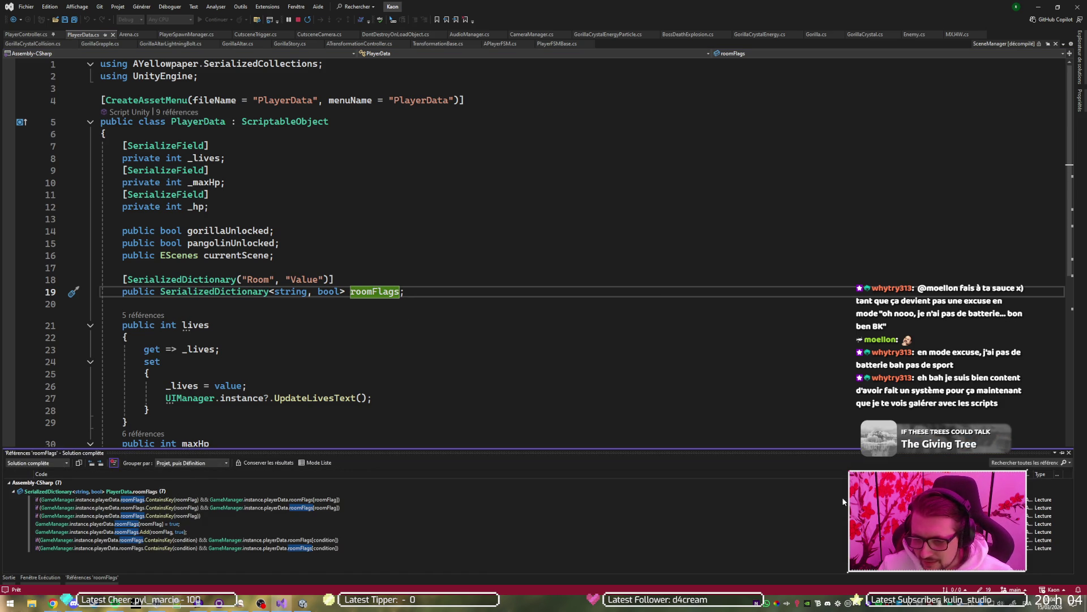
# Step: Open the ConditionChecker usage of roomFlags and check its CodeLens asset reference
pyautogui.doubleClick(187, 540)
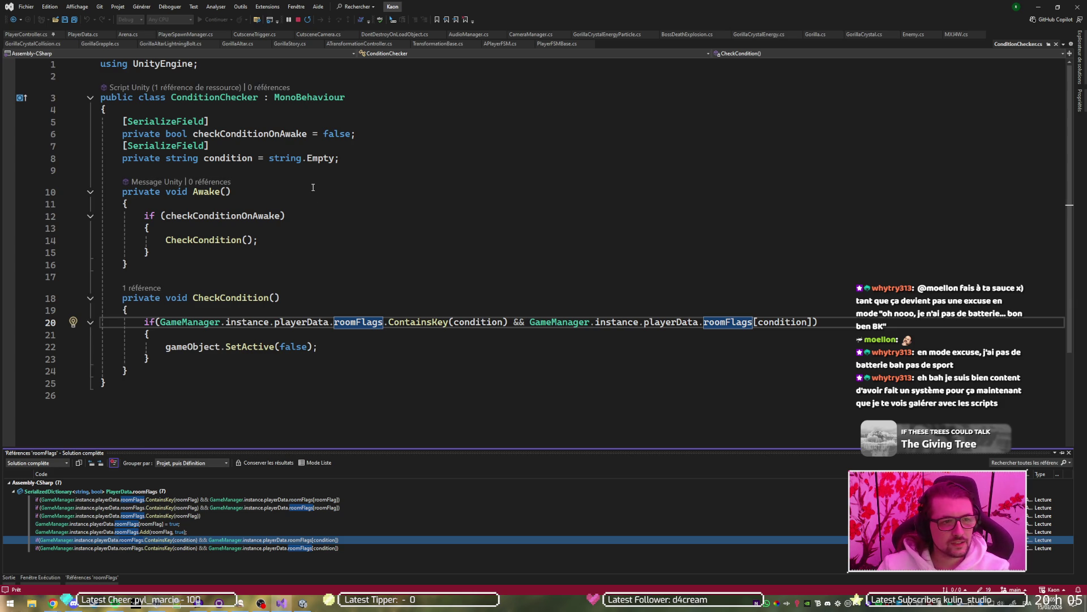
pyautogui.click(201, 87)
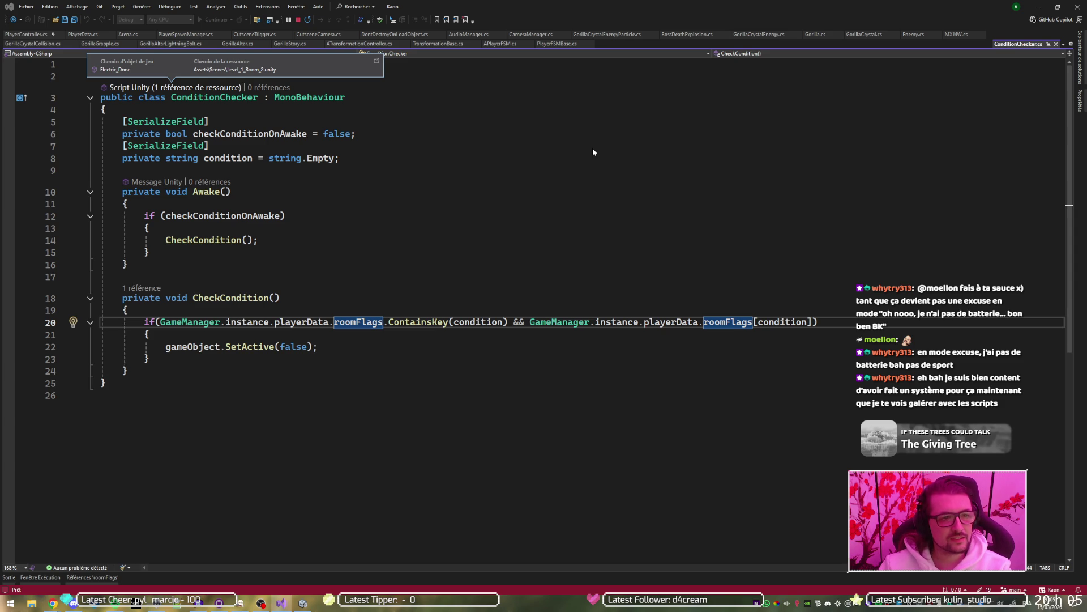
pyautogui.click(1038, 6)
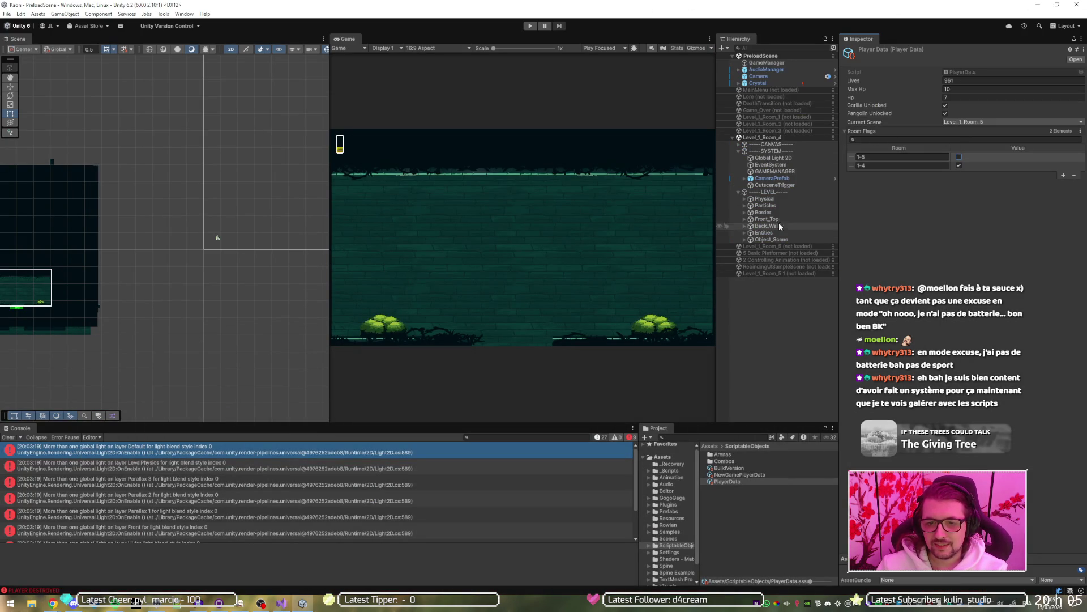
# Step: Load Level_1_Room_2 and select Electric_Door under LEVEL > Object_Scene to see its 1-4 condition
pyautogui.rightClick(774, 122)
pyautogui.click(783, 126)
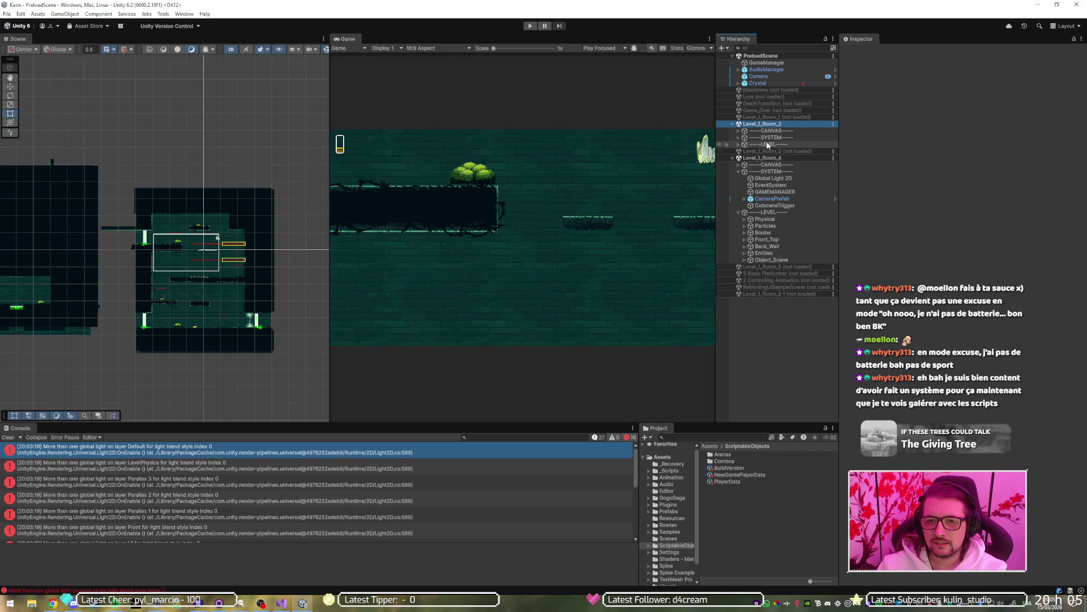
pyautogui.click(764, 143)
pyautogui.click(738, 144)
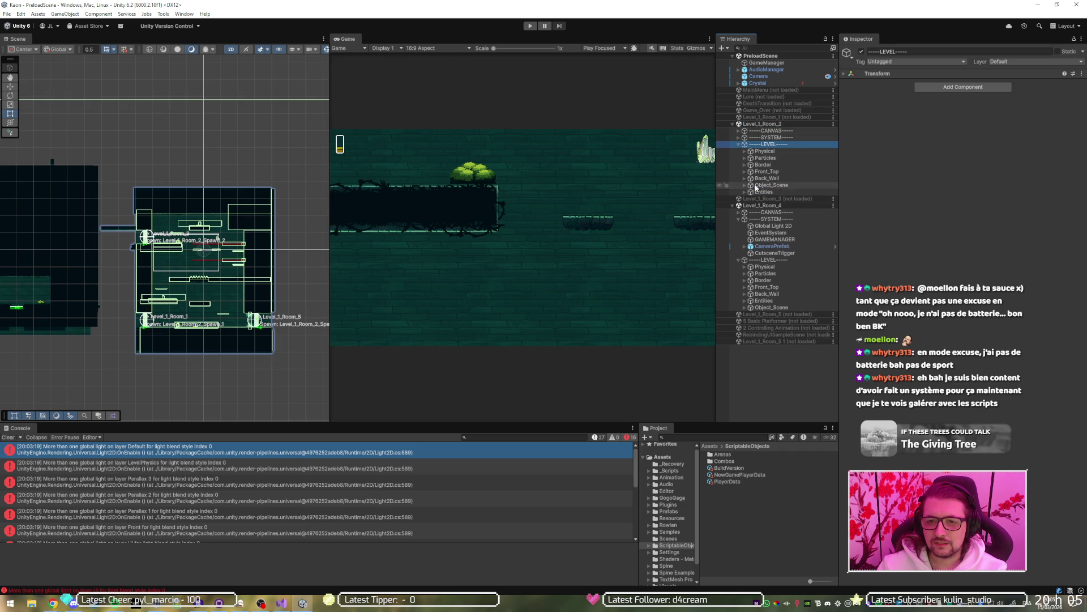
pyautogui.click(744, 185)
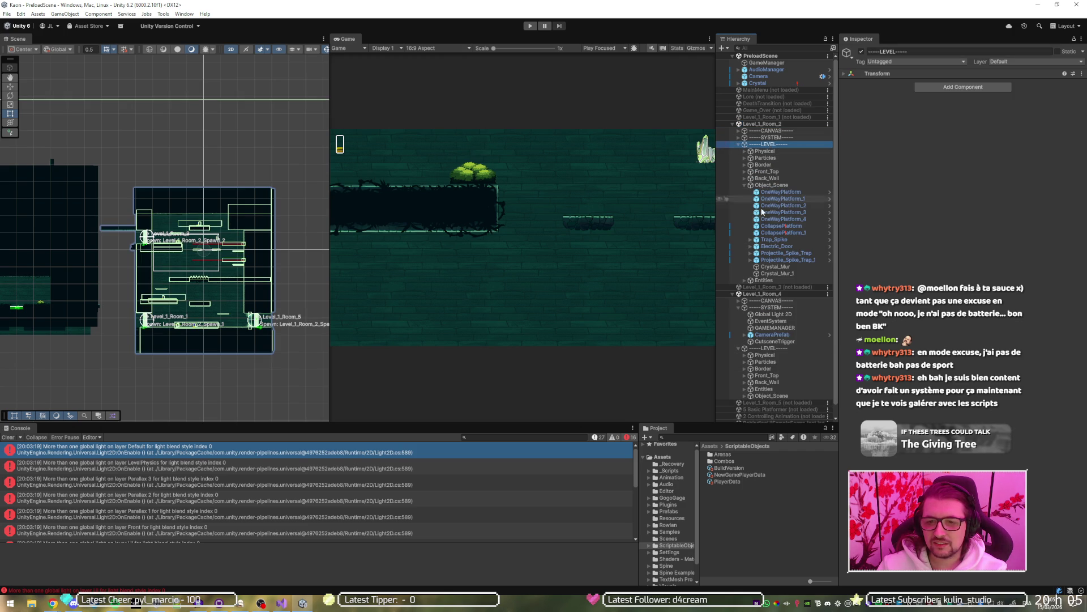
pyautogui.click(777, 245)
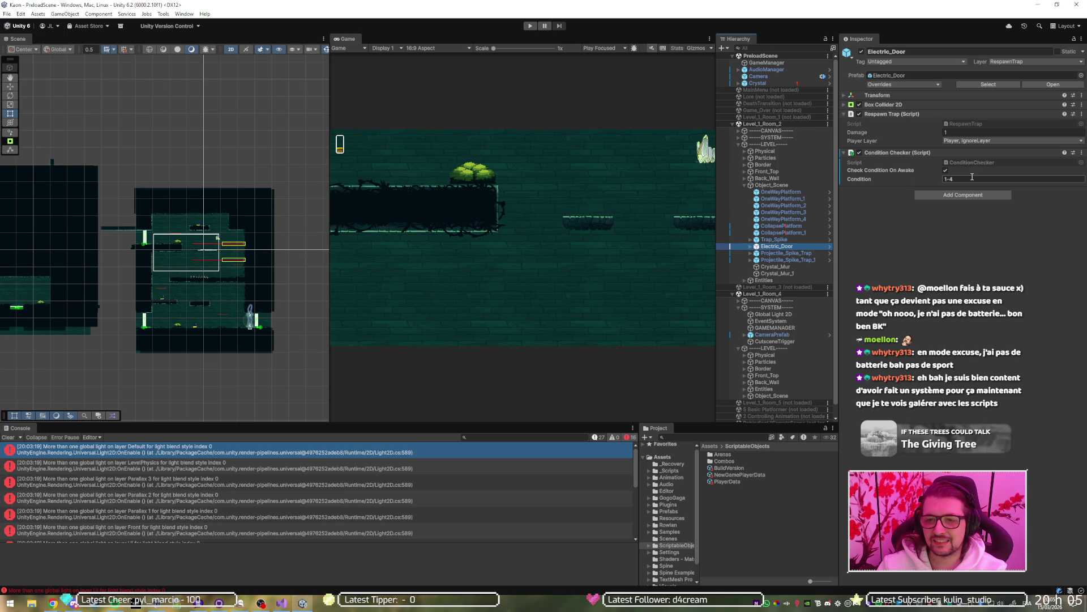
# Step: Bring Visual Studio back showing the ConditionChecker script
pyautogui.click(305, 605)
pyautogui.click(304, 604)
pyautogui.click(282, 604)
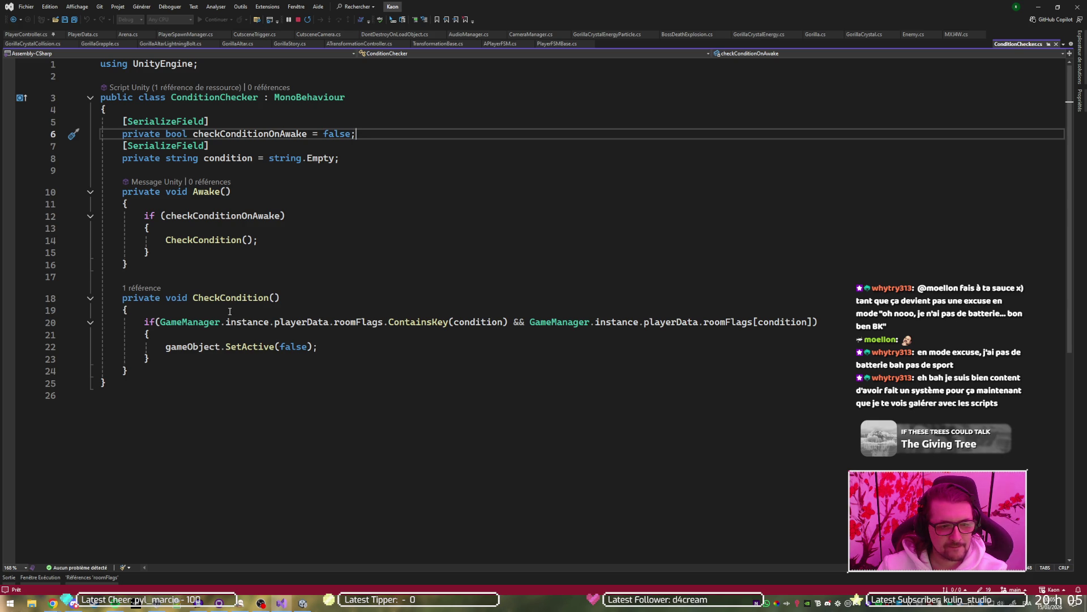
# Step: List roomFlags references and jump to where SaveArenaClear sets and adds room flags in Arena.cs
pyautogui.click(722, 322)
pyautogui.hotkey('shift', 'F12')
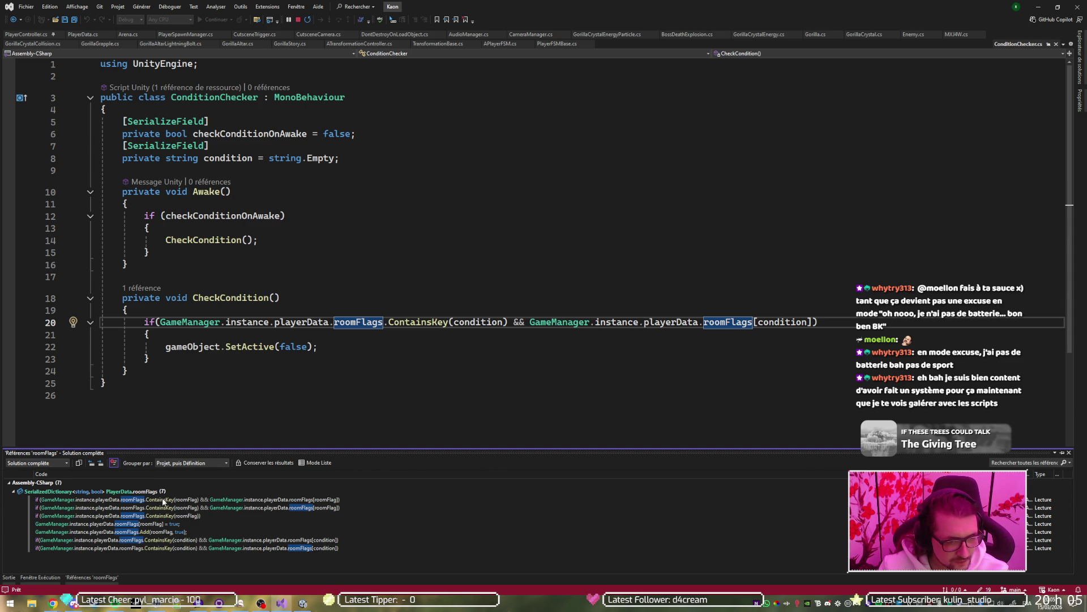
pyautogui.moveTo(146, 531)
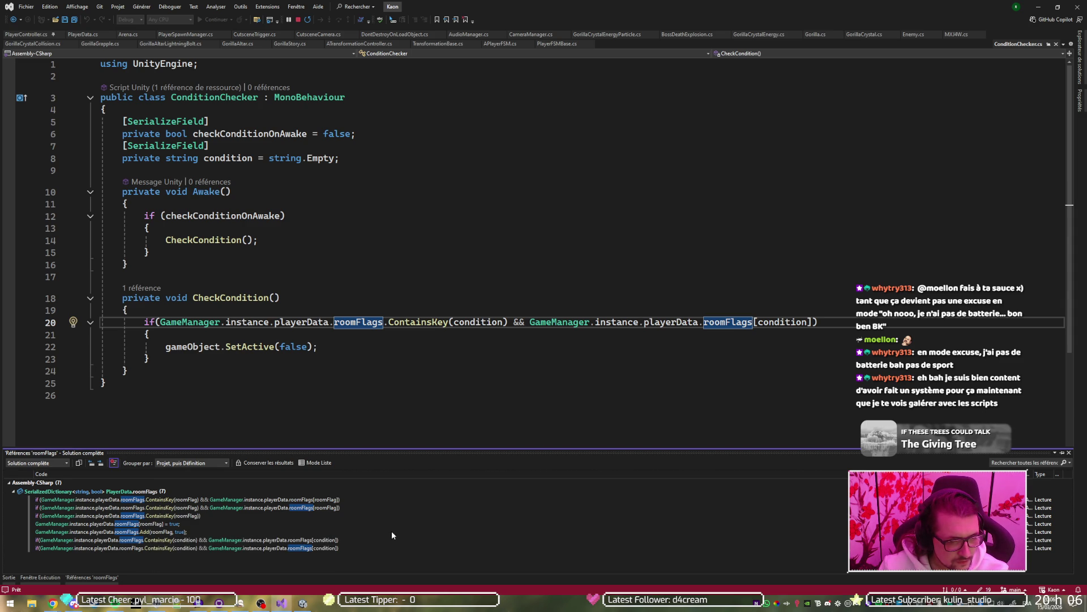
pyautogui.doubleClick(145, 524)
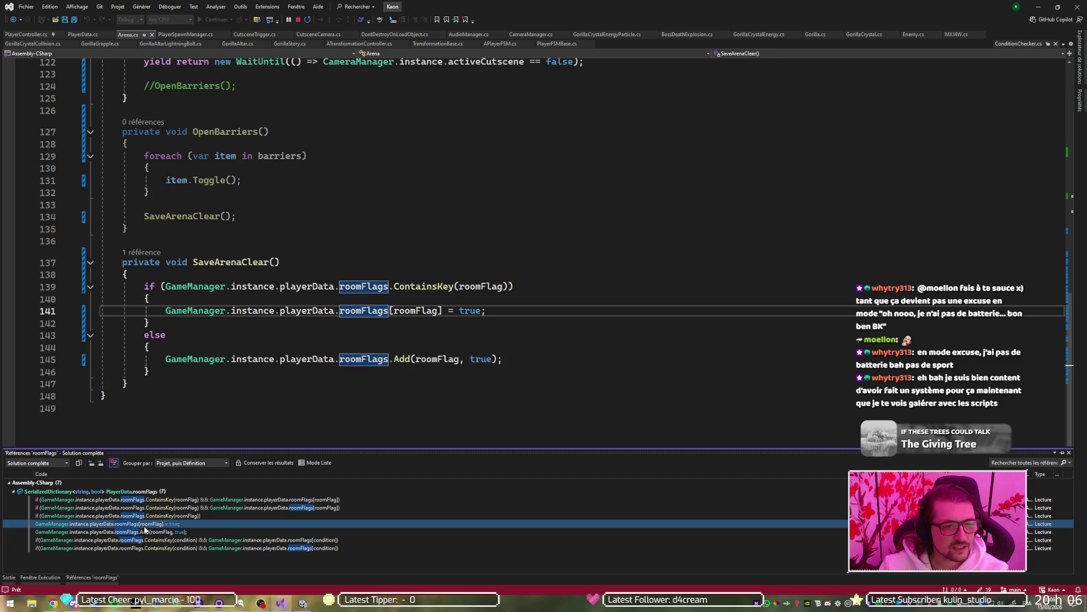
pyautogui.doubleClick(153, 532)
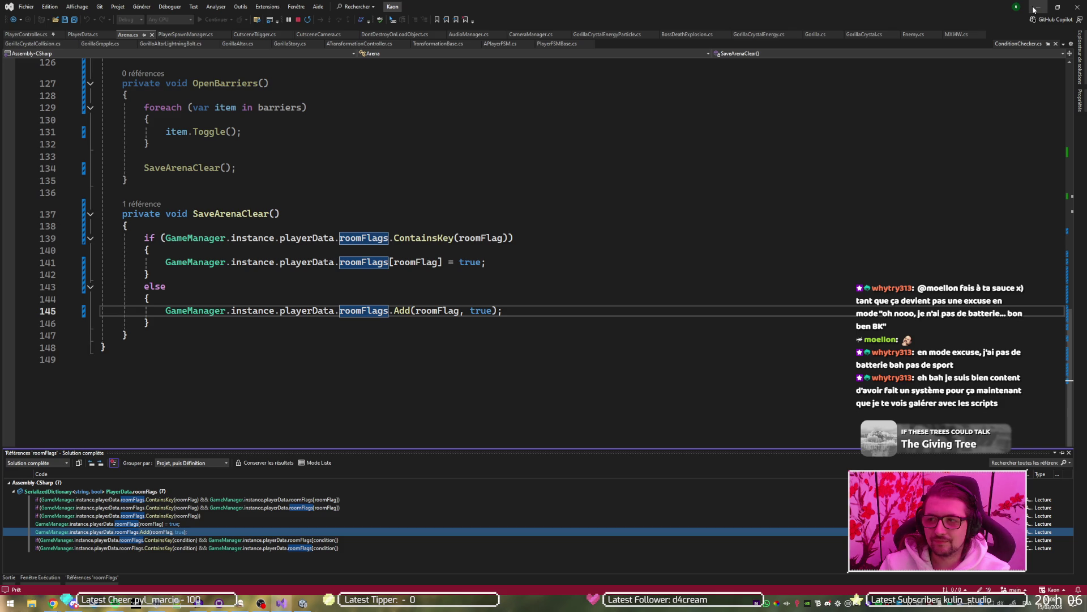
pyautogui.click(1034, 9)
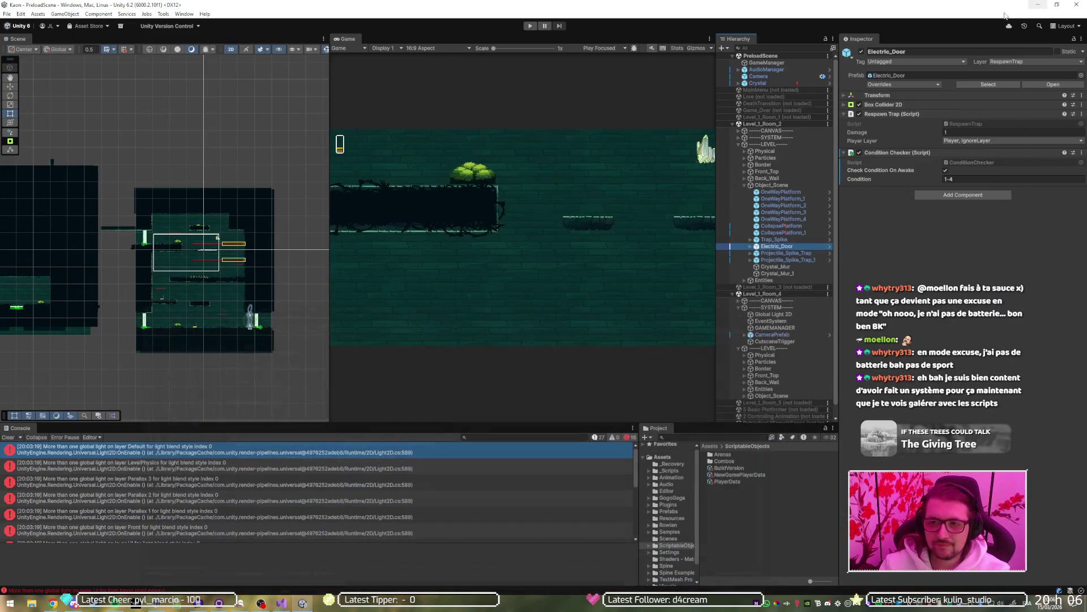
# Step: Set Electric_Door's Condition Checker condition to 1-5 and view the PlayerData room flags
pyautogui.click(979, 178)
pyautogui.write('1-5')
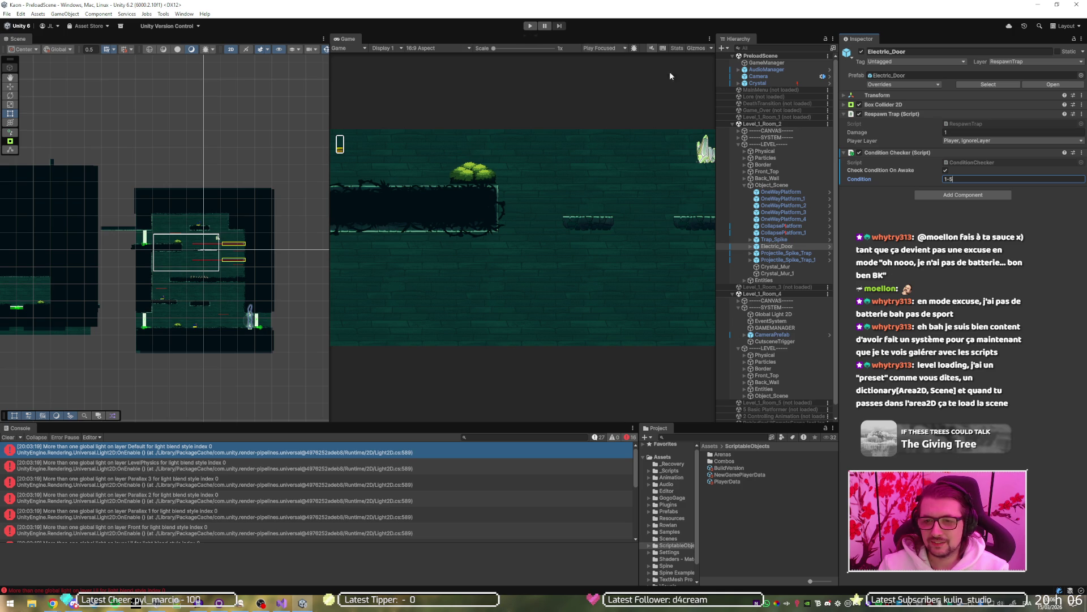
pyautogui.click(725, 483)
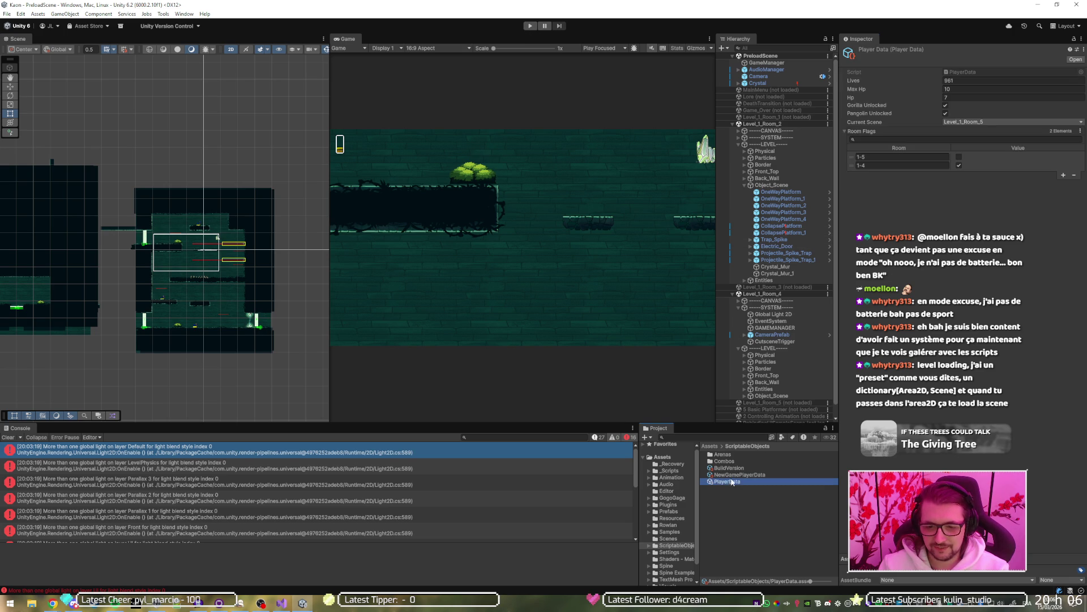
# Step: Unload Level_1_Room_2 from the Hierarchy and play-test the game from Level_1_Room_4
pyautogui.click(529, 30)
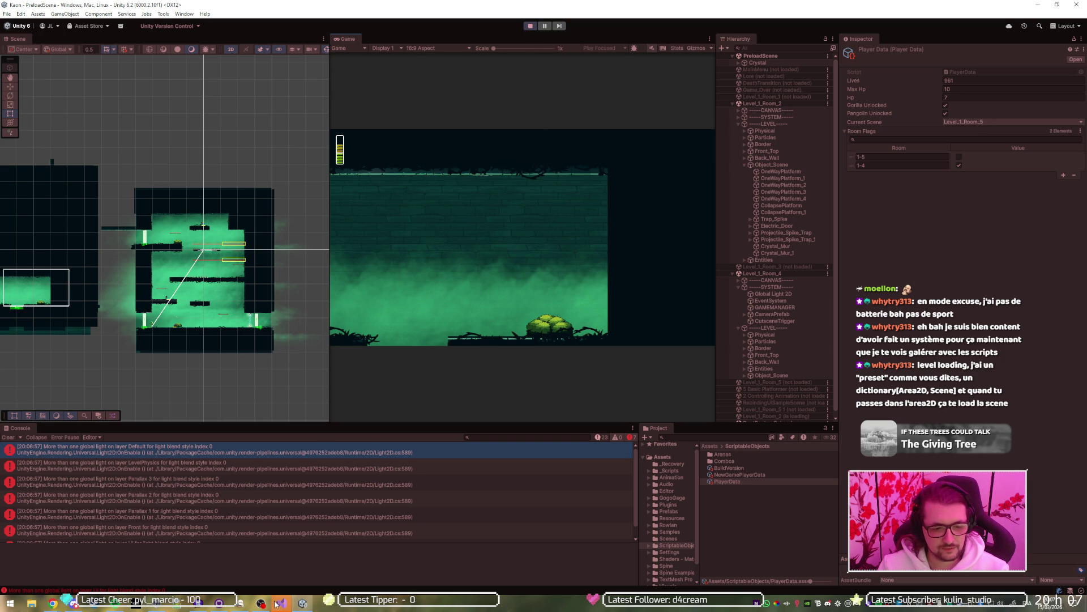
pyautogui.hotkey('alt', 'Tab')
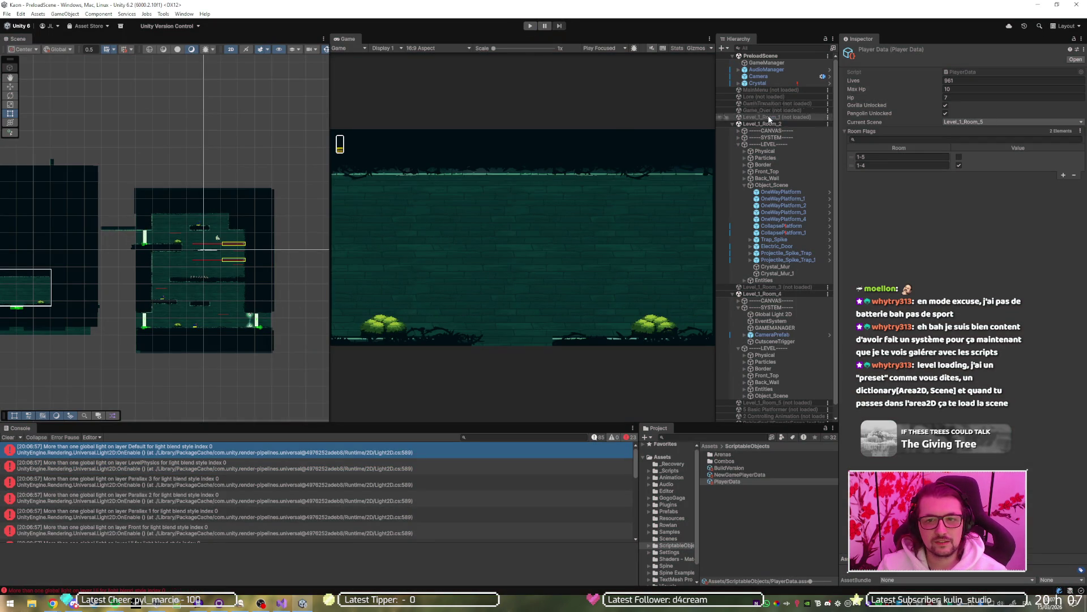
pyautogui.rightClick(774, 124)
pyautogui.click(789, 171)
pyautogui.click(530, 26)
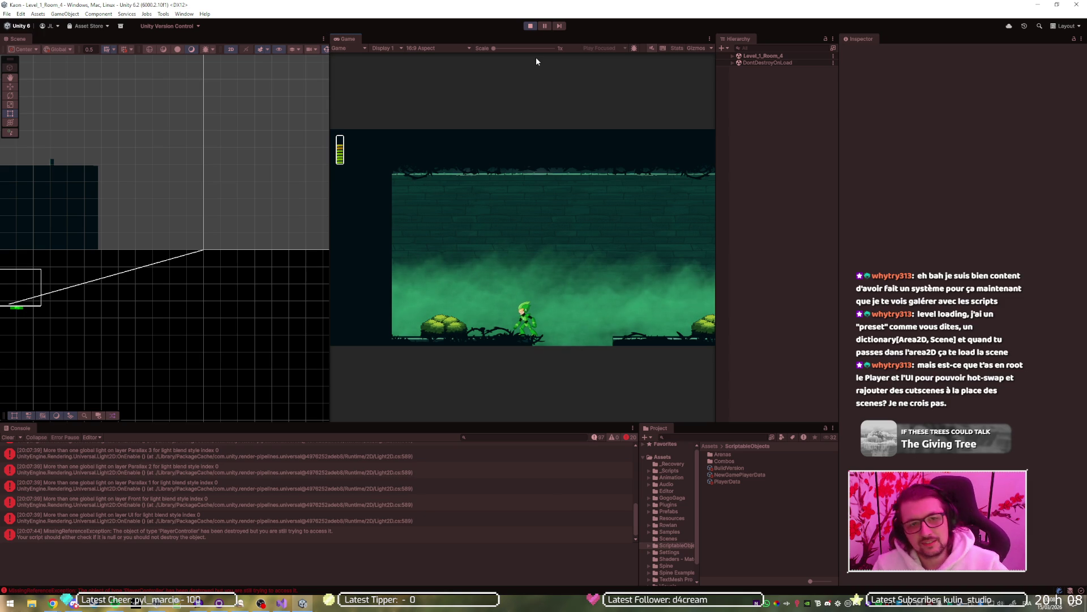
pyautogui.click(528, 26)
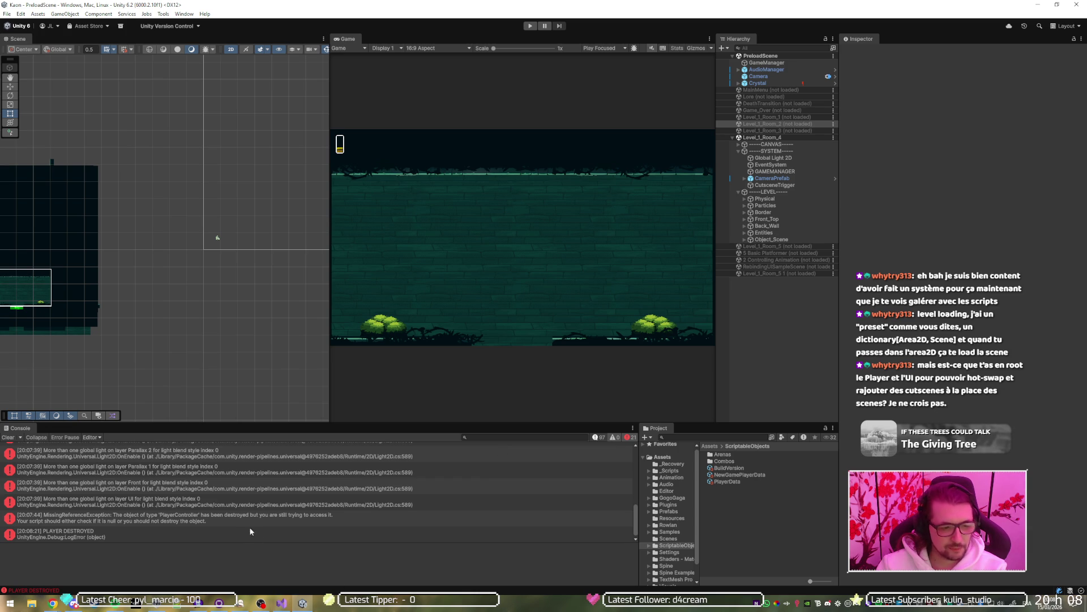
# Step: Run the game and read the Front light warning and PlayerController MissingReferenceException, then stop
pyautogui.scroll(10, 247, 515)
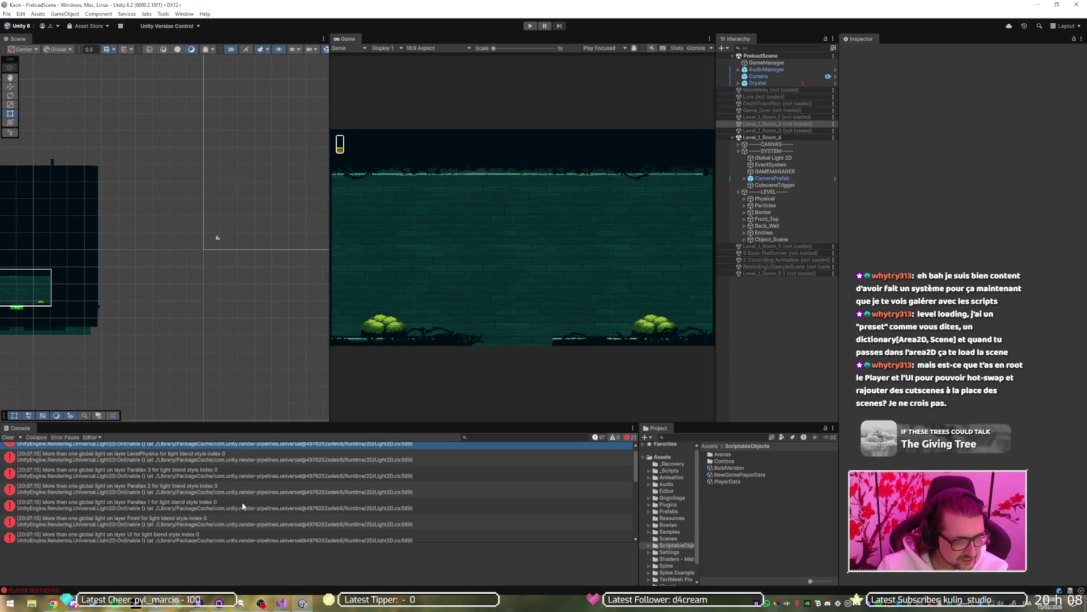
pyautogui.click(530, 26)
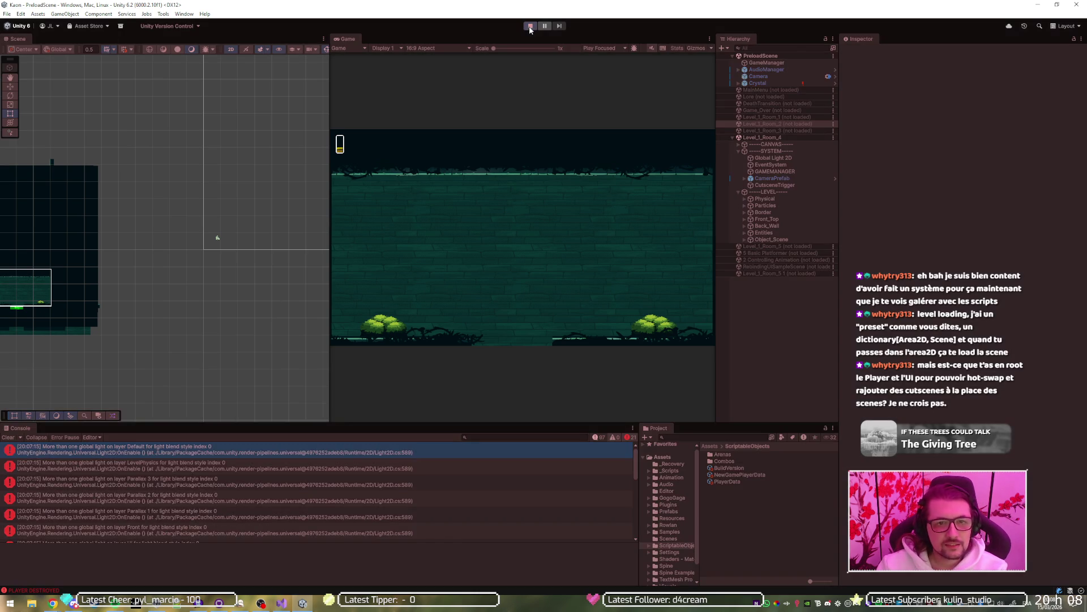
pyautogui.click(283, 604)
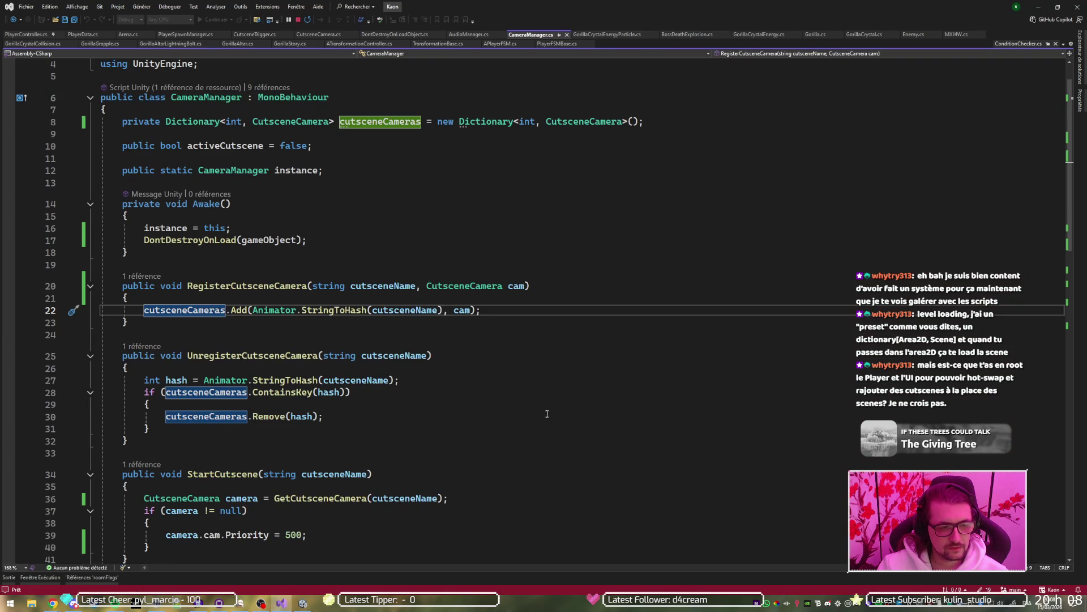
pyautogui.click(282, 603)
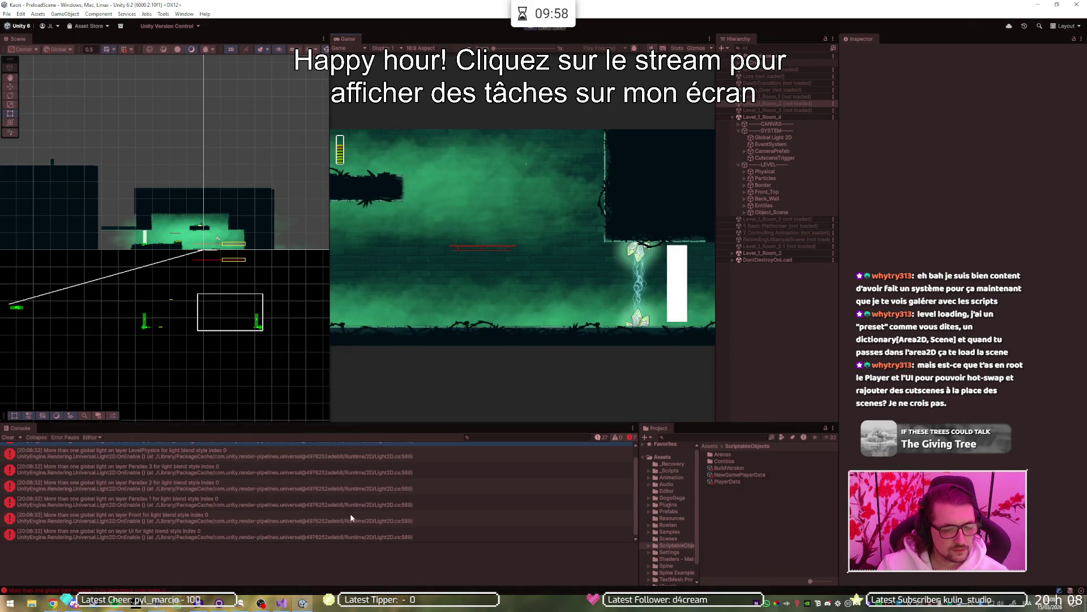
pyautogui.scroll(1, 236, 491)
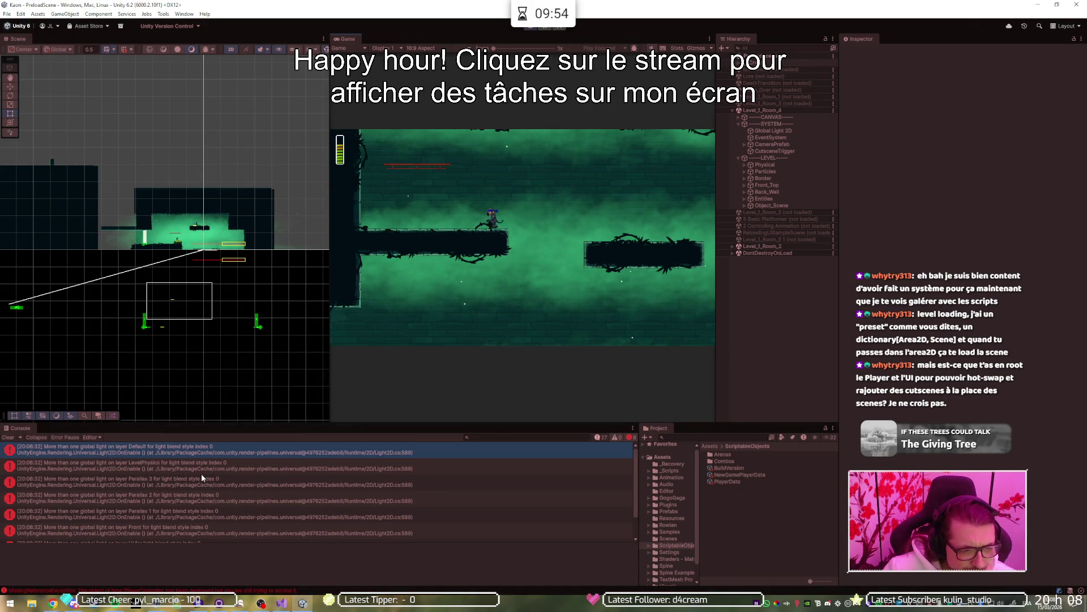
pyautogui.click(196, 531)
pyautogui.scroll(-2, 195, 525)
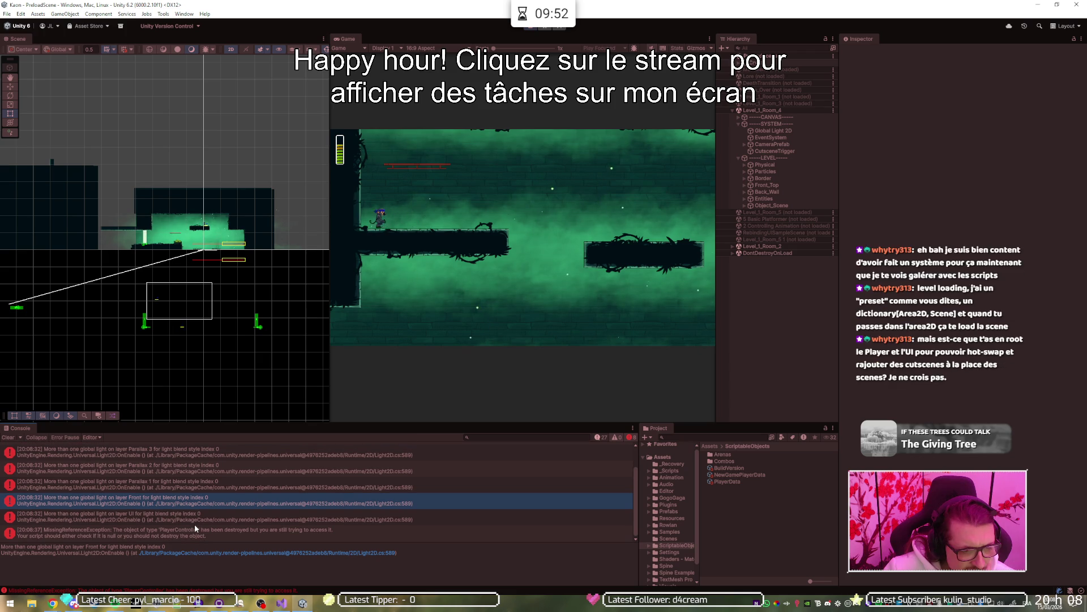
pyautogui.click(191, 533)
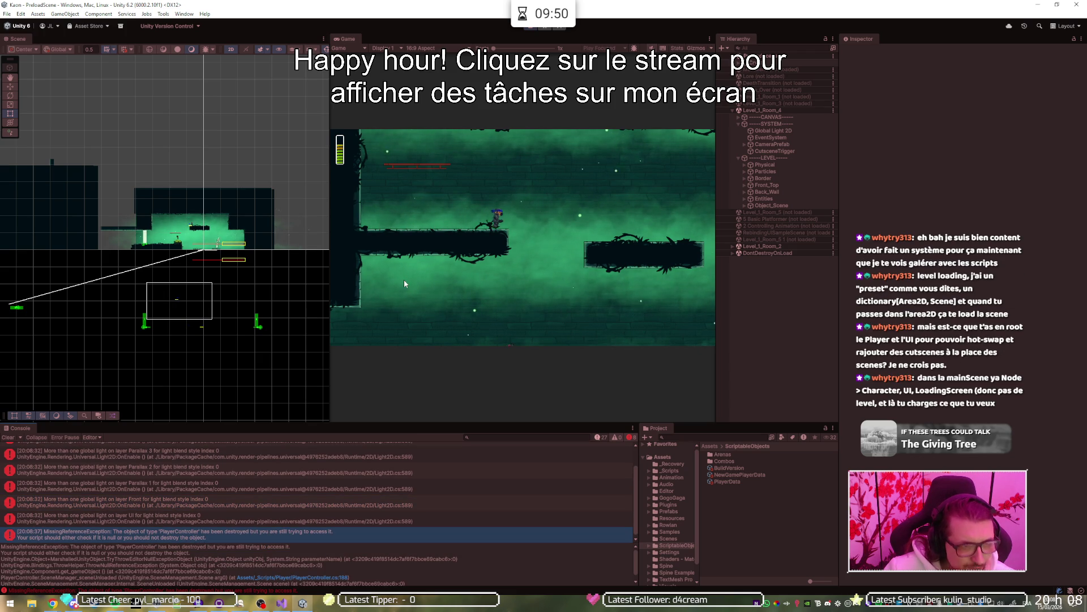
pyautogui.click(528, 28)
# Step: Go to CameraManager's StartCutscene method, which sets the cutscene camera priority to 500
pyautogui.hotkey('alt', 'Tab')
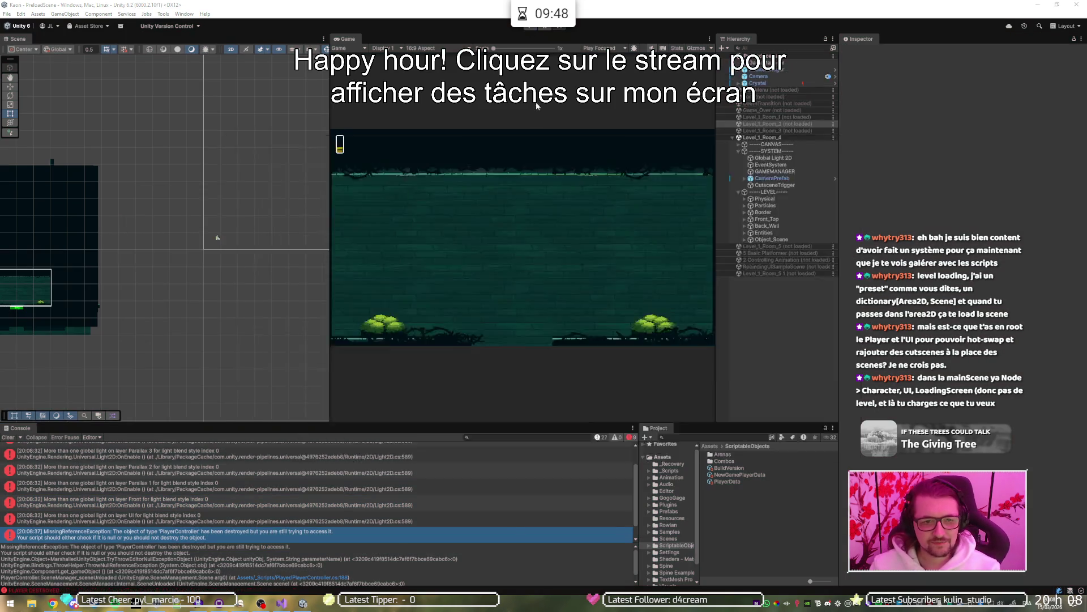
pyautogui.click(237, 356)
pyautogui.press('Down')
pyautogui.press('Down')
pyautogui.press('Down')
pyautogui.scroll(-5, 216, 364)
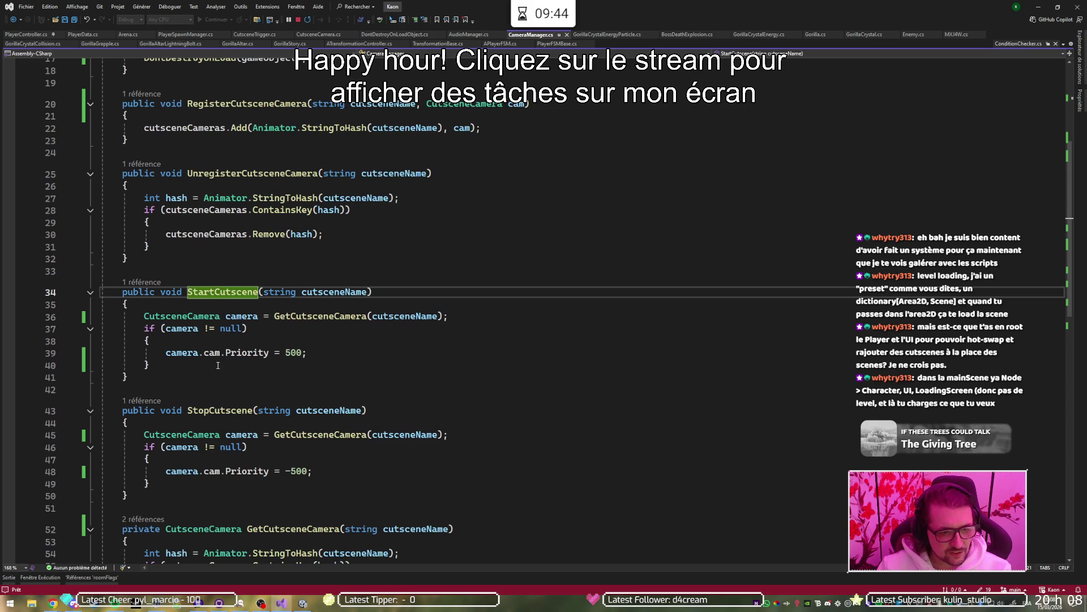
# Step: Follow StopCutscene's CodeLens references into CutsceneTrigger.cs and its StopCutscene coroutine
pyautogui.click(212, 411)
pyautogui.click(137, 400)
pyautogui.doubleClick(197, 376)
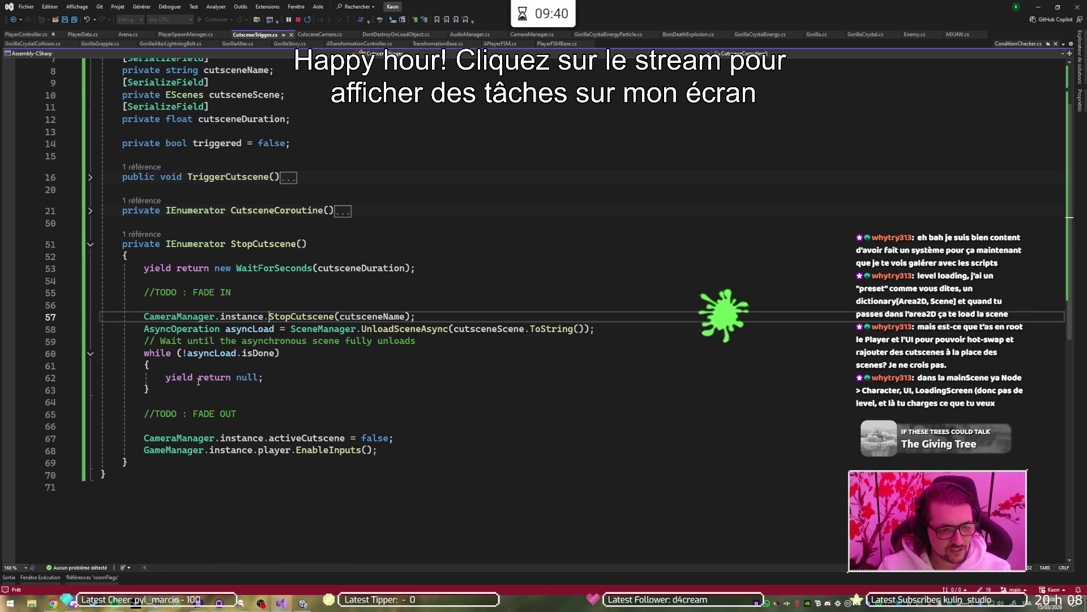
pyautogui.click(245, 243)
pyautogui.click(142, 234)
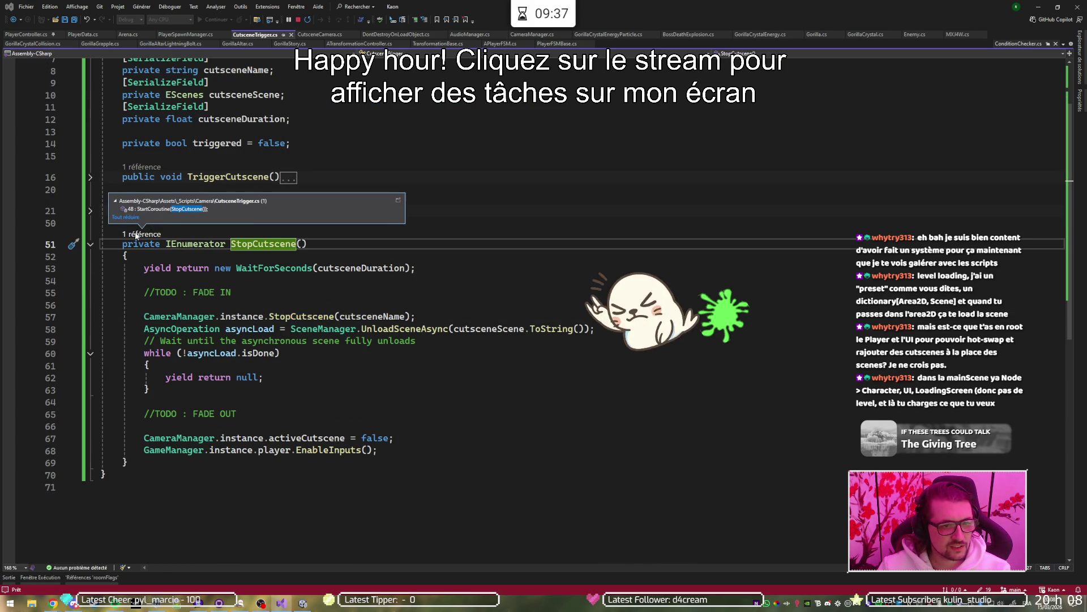
pyautogui.doubleClick(180, 210)
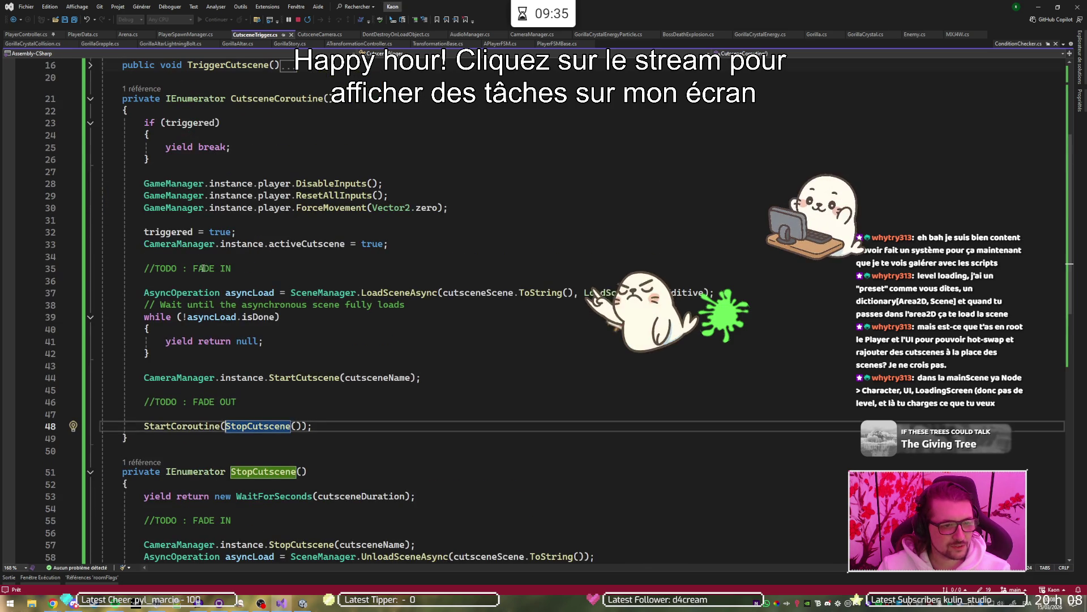
# Step: Review LoadSceneAsync and the uses of cutsceneName around the line 44 StartCutscene call
pyautogui.click(202, 365)
pyautogui.click(193, 292)
pyautogui.click(412, 292)
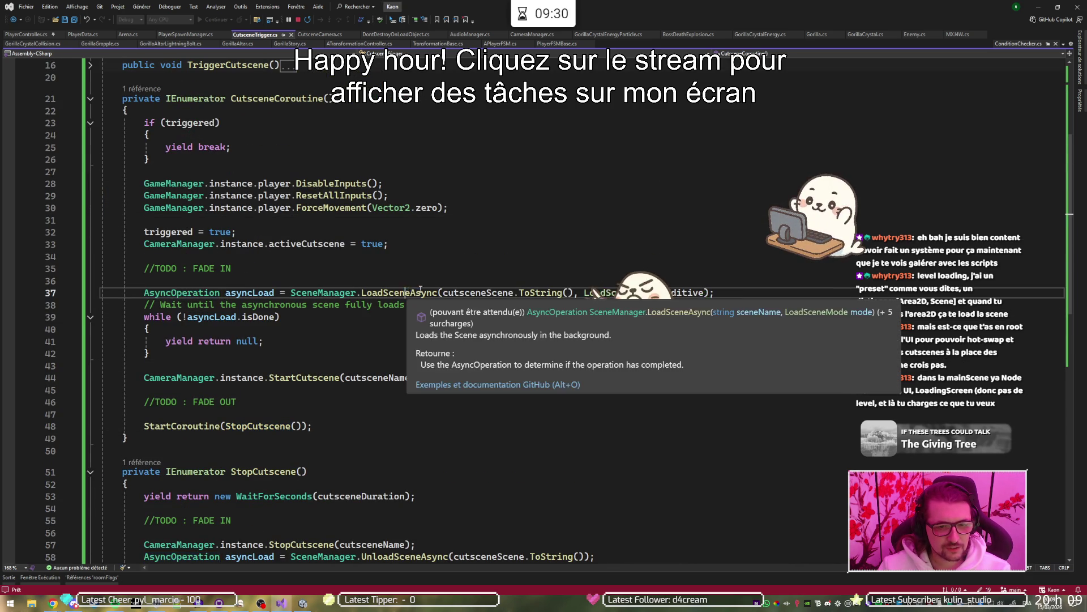
pyautogui.scroll(-2, 345, 199)
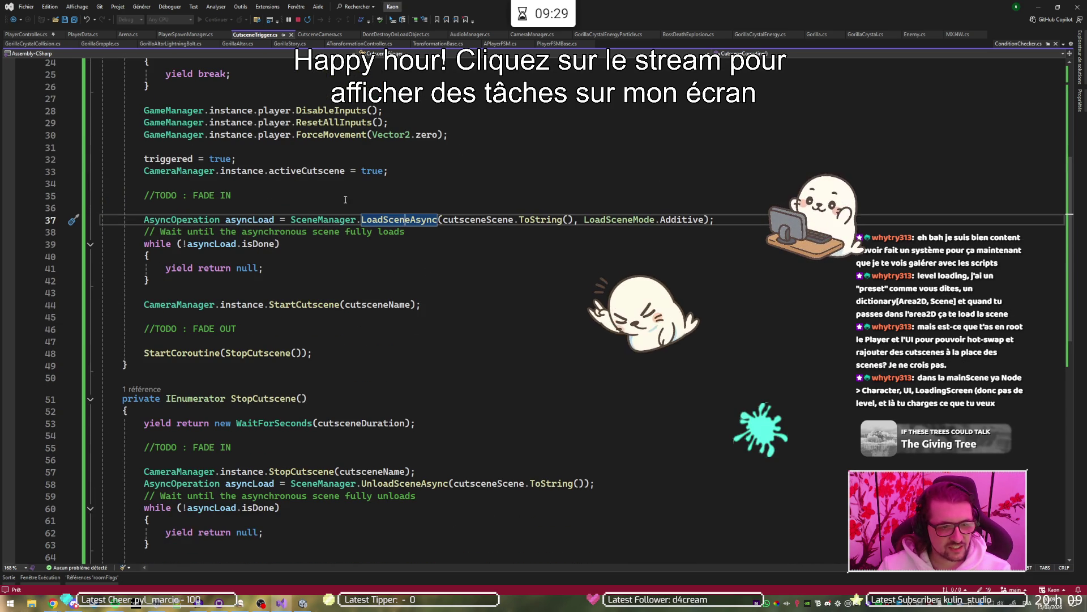
pyautogui.click(309, 304)
pyautogui.doubleClick(384, 305)
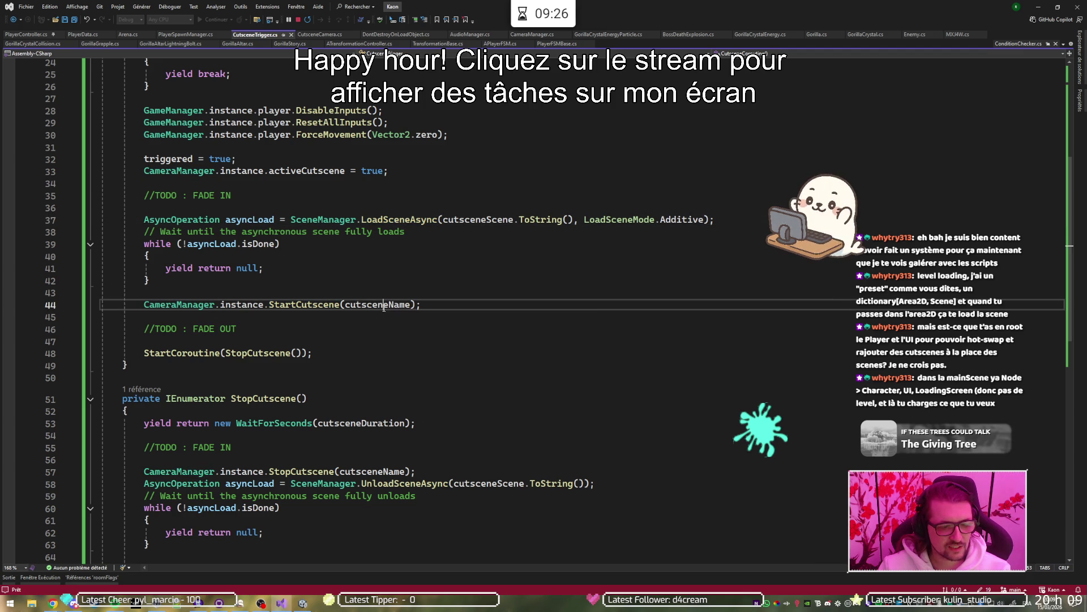
# Step: Add a breakpoint on line 57, CameraManager.instance.StopCutscene(cutsceneName)
pyautogui.click(266, 352)
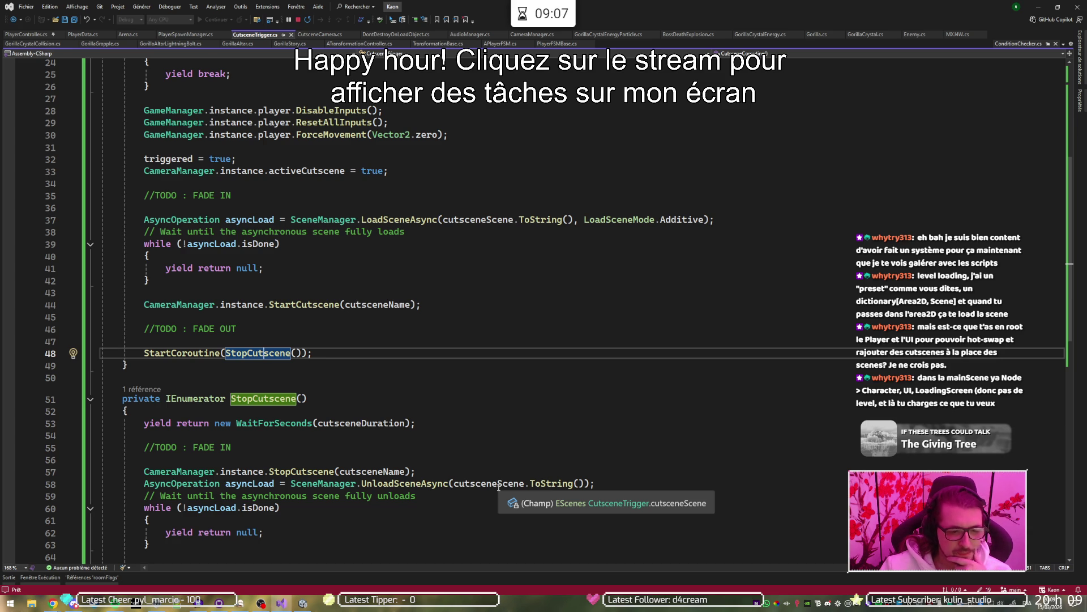
pyautogui.scroll(-2, 405, 451)
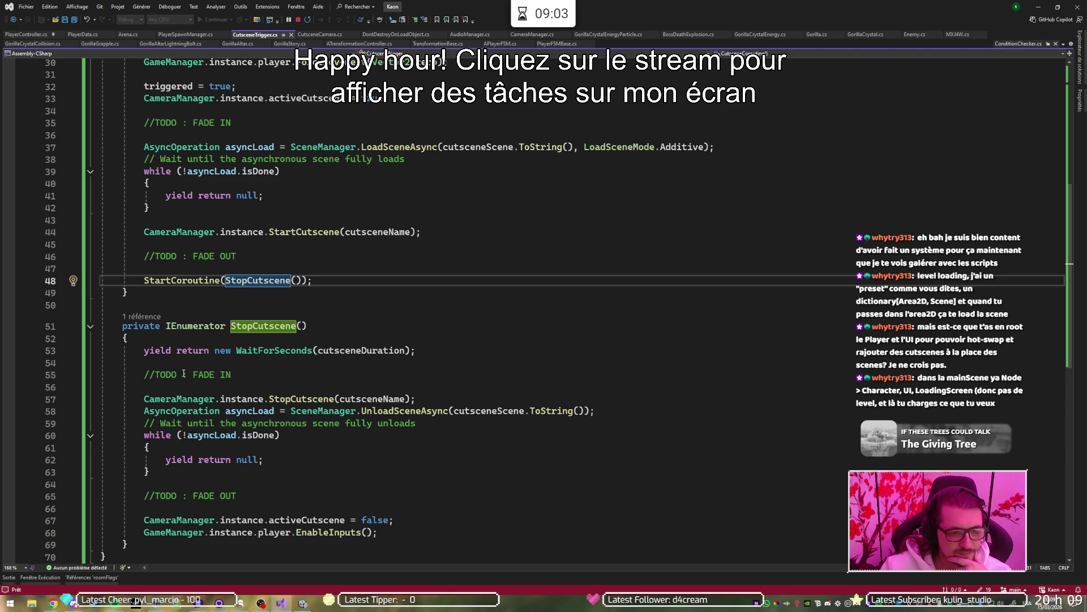
pyautogui.click(9, 399)
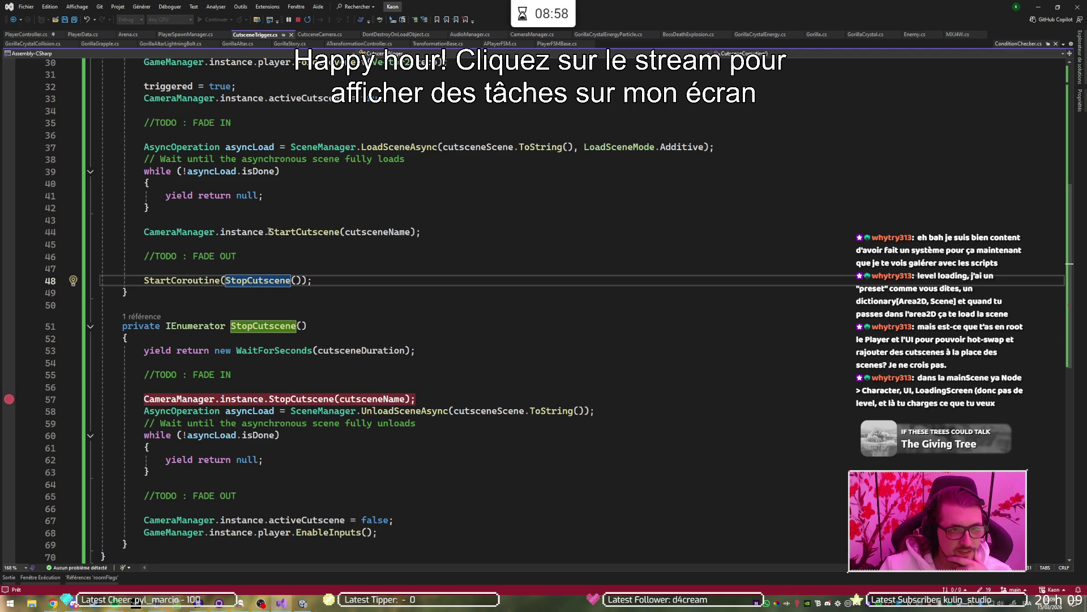
pyautogui.click(302, 603)
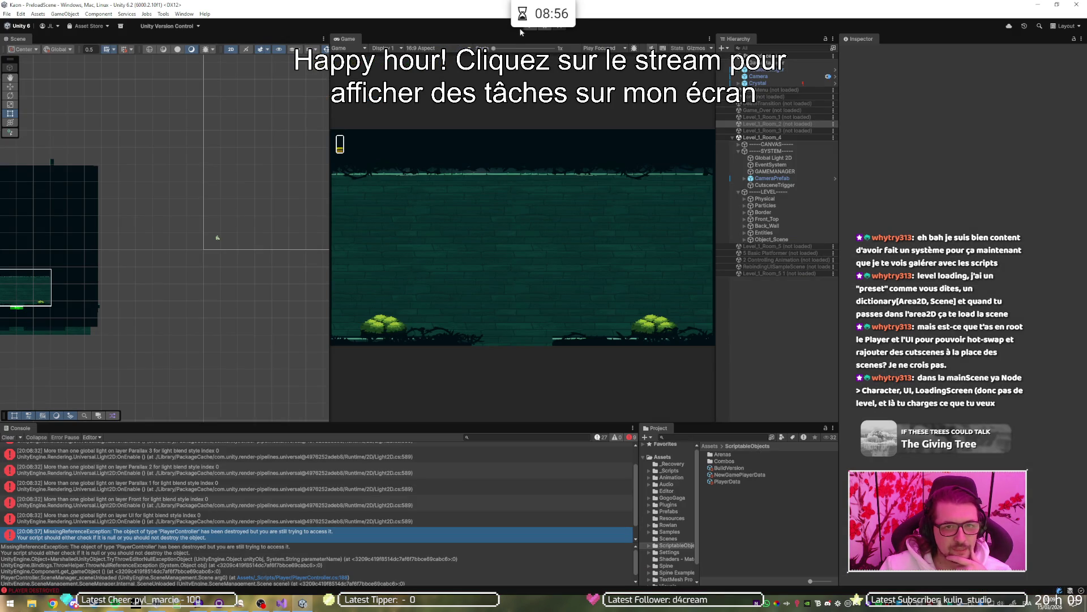
# Step: Start Play mode and walk into the cutscene trigger to hit the line 57 breakpoint
pyautogui.click(530, 26)
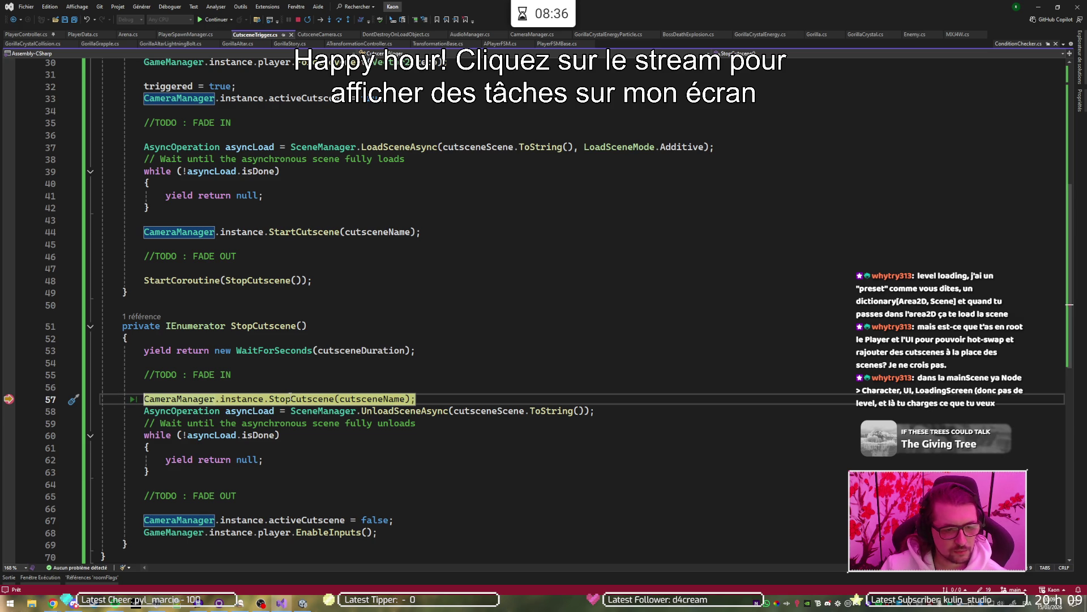
# Step: Step through CameraManager's StopCutscene camera lookup and priority change back to the unload call
pyautogui.press('F11')
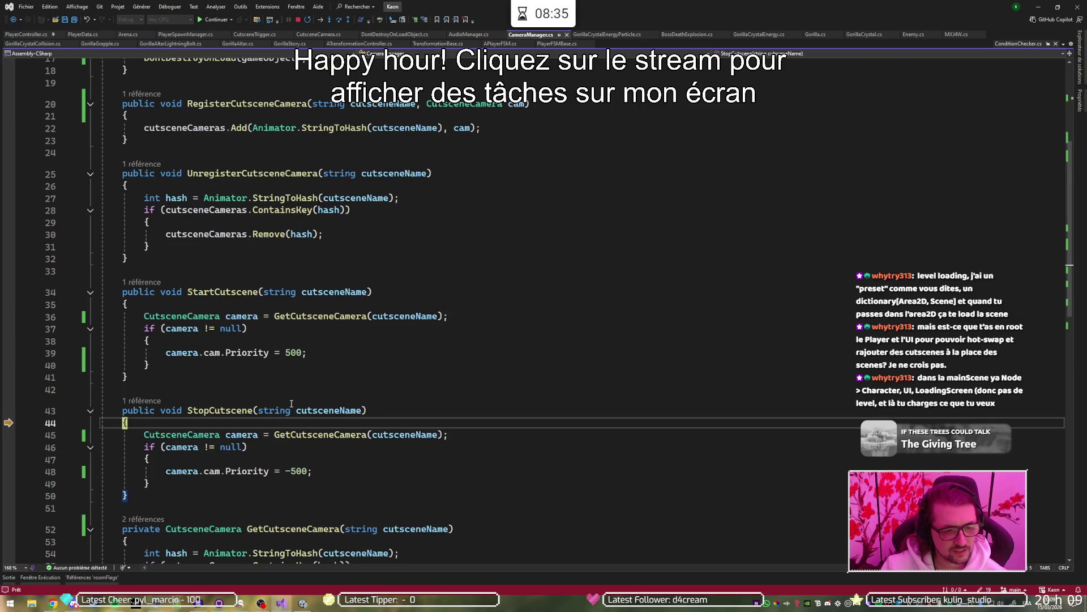
pyautogui.press('F10')
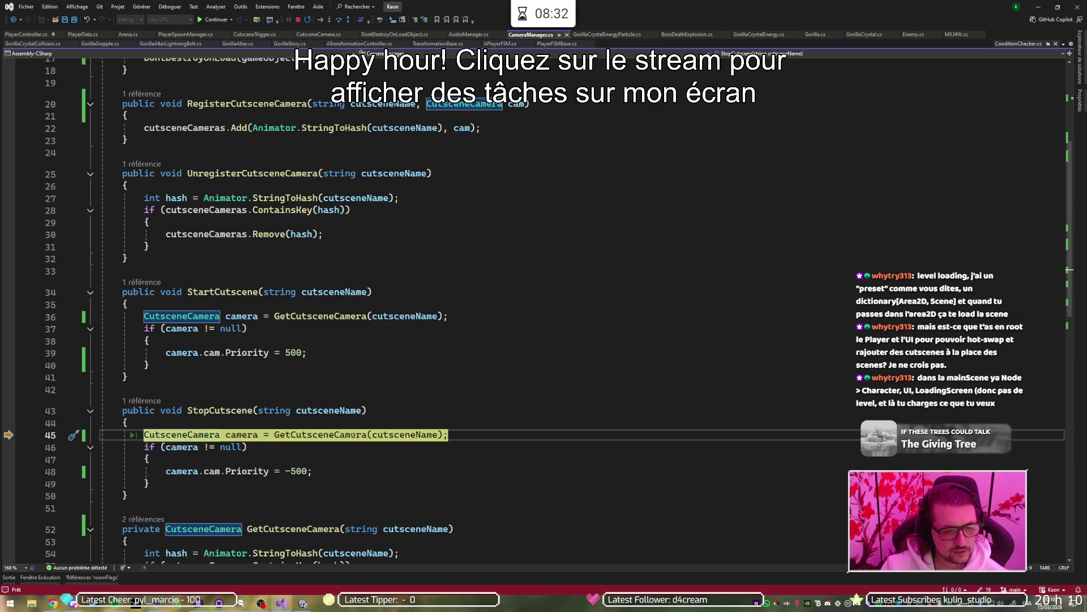
pyautogui.press('F10')
pyautogui.press('F10')
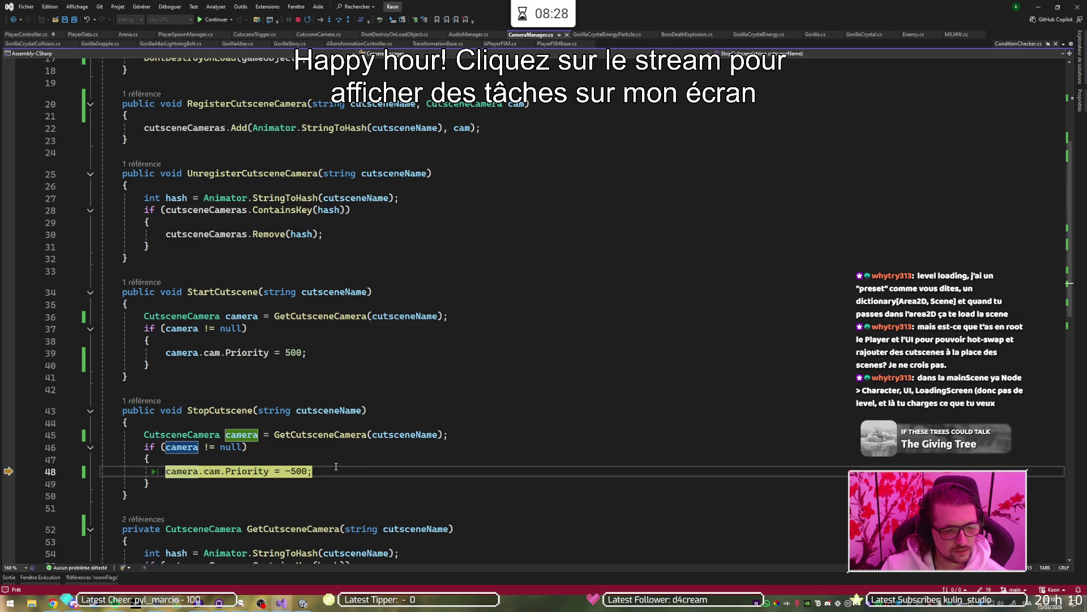
pyautogui.press('F10')
pyautogui.press('F10')
pyautogui.press('F10')
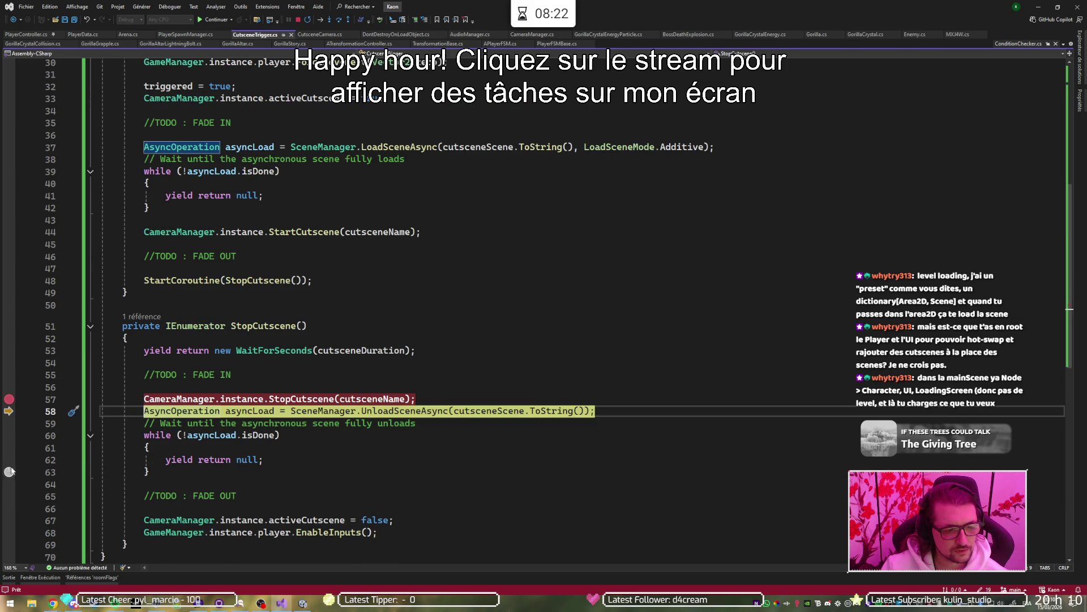
# Step: Breakpoint line 67's activeCutscene = false, step through the unload loop, and continue to it
pyautogui.click(9, 520)
pyautogui.press('F10')
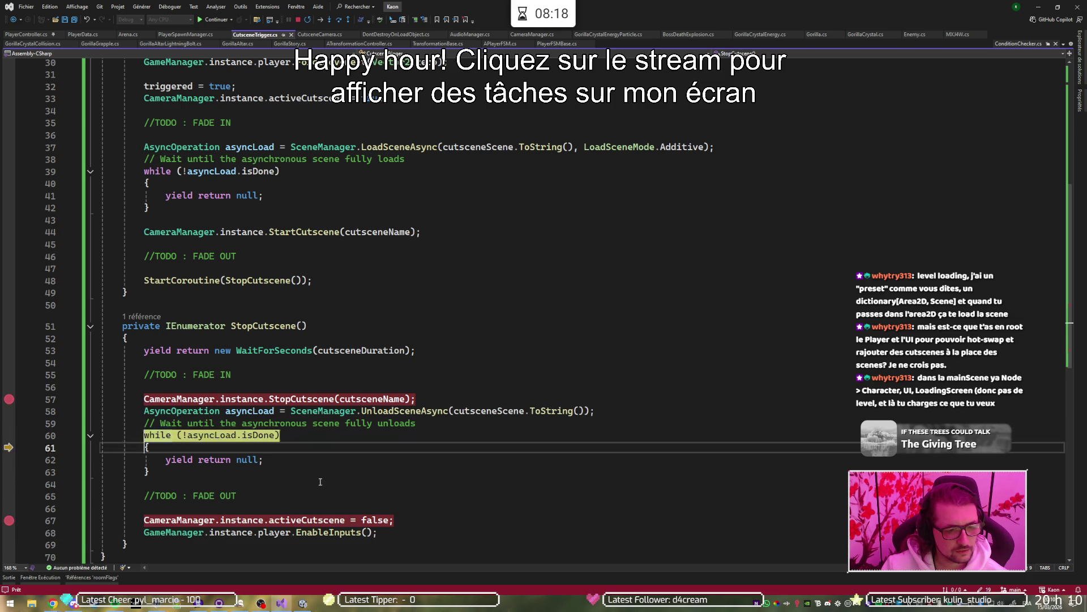
pyautogui.press('F10')
pyautogui.press('F5')
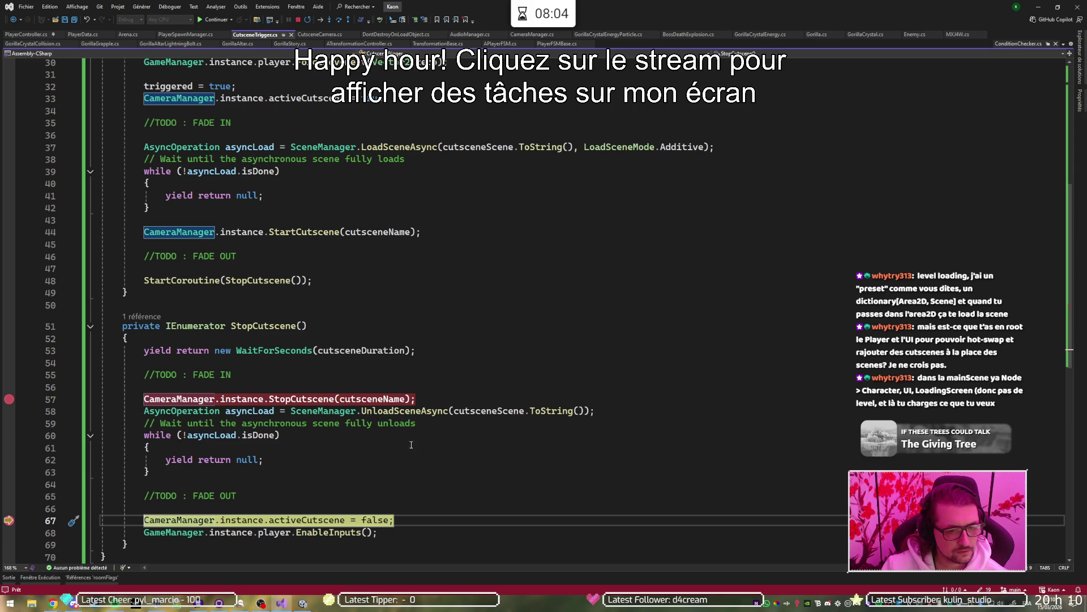
pyautogui.press('F5')
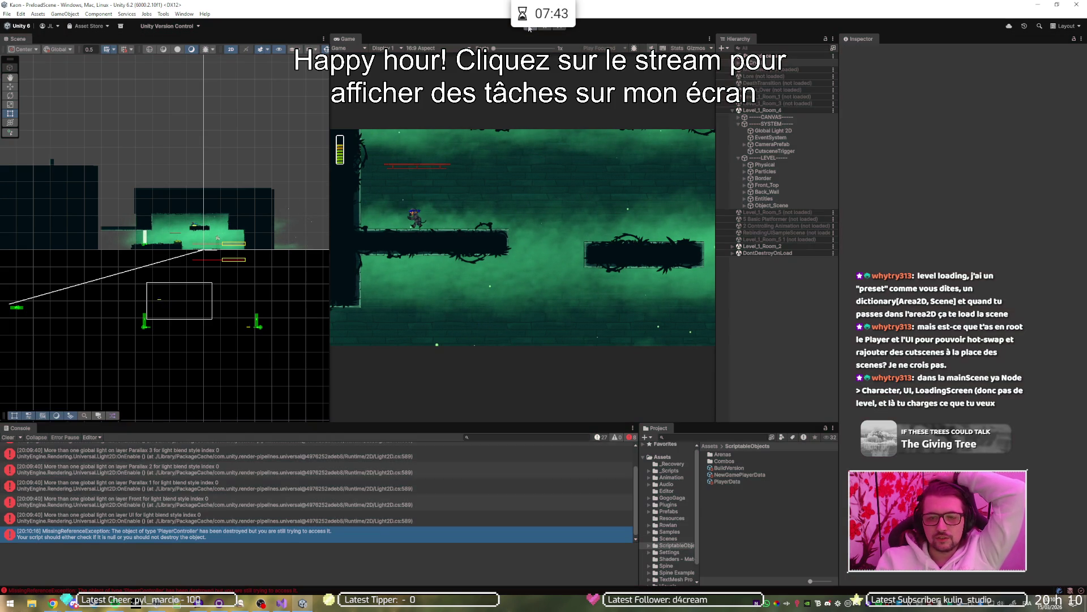
# Step: Exit Play mode and inspect the AudioManager, Camera and CANVAS objects in the Inspector
pyautogui.click(529, 28)
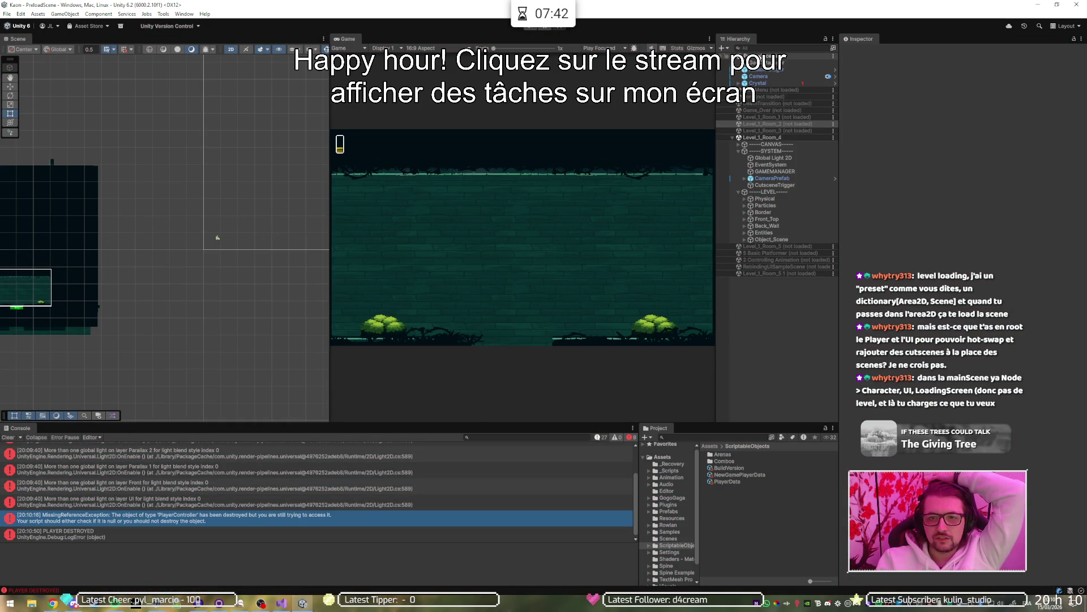
pyautogui.click(775, 71)
pyautogui.click(770, 78)
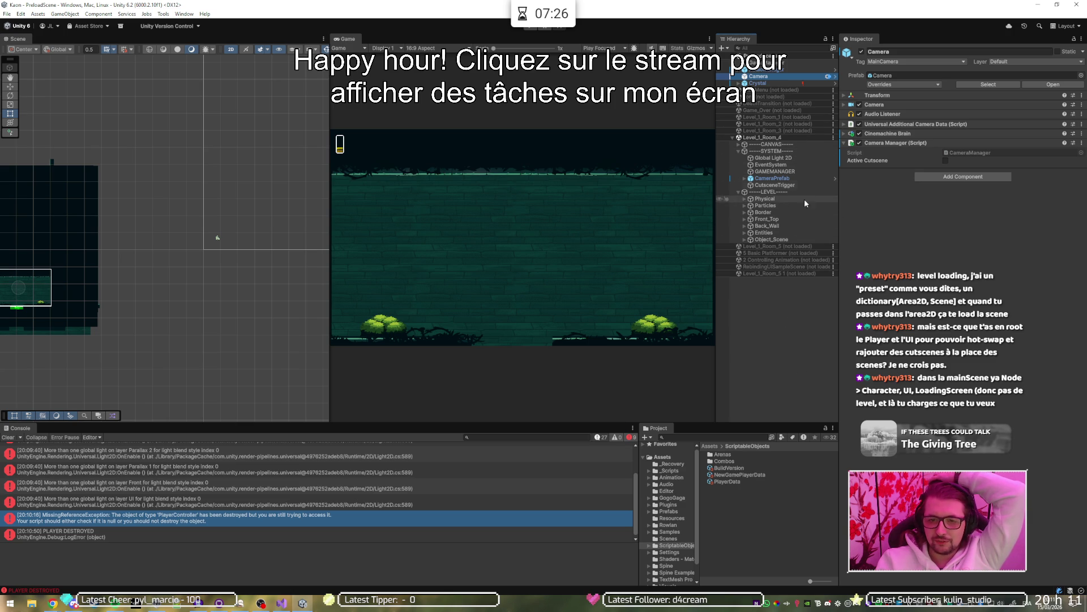
pyautogui.click(773, 145)
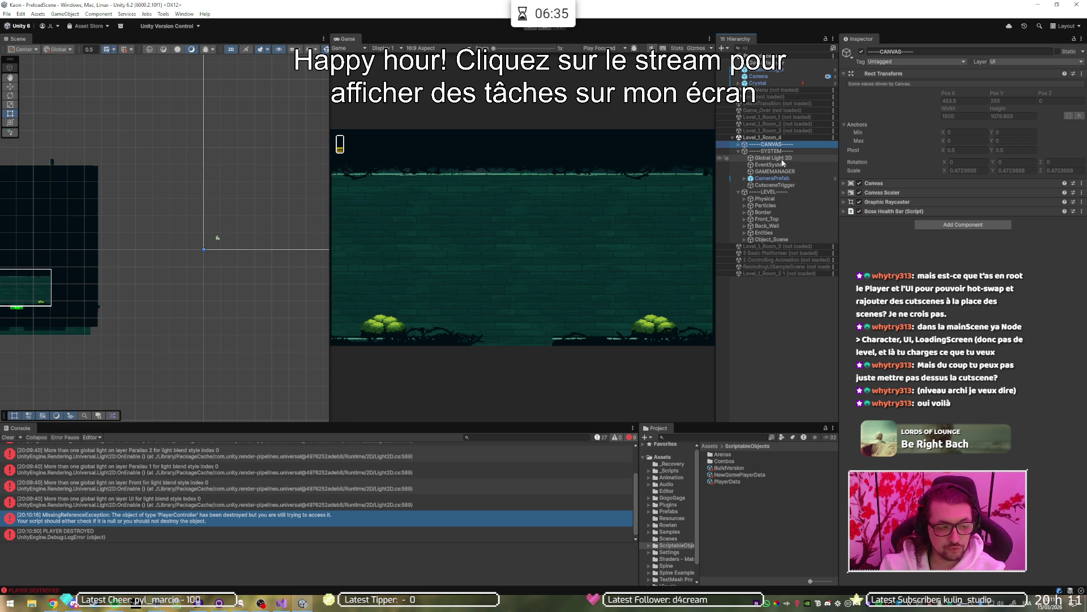
# Step: Restart Play mode and select the top Hierarchy scene to check DontDestroyOnLoad objects
pyautogui.click(527, 27)
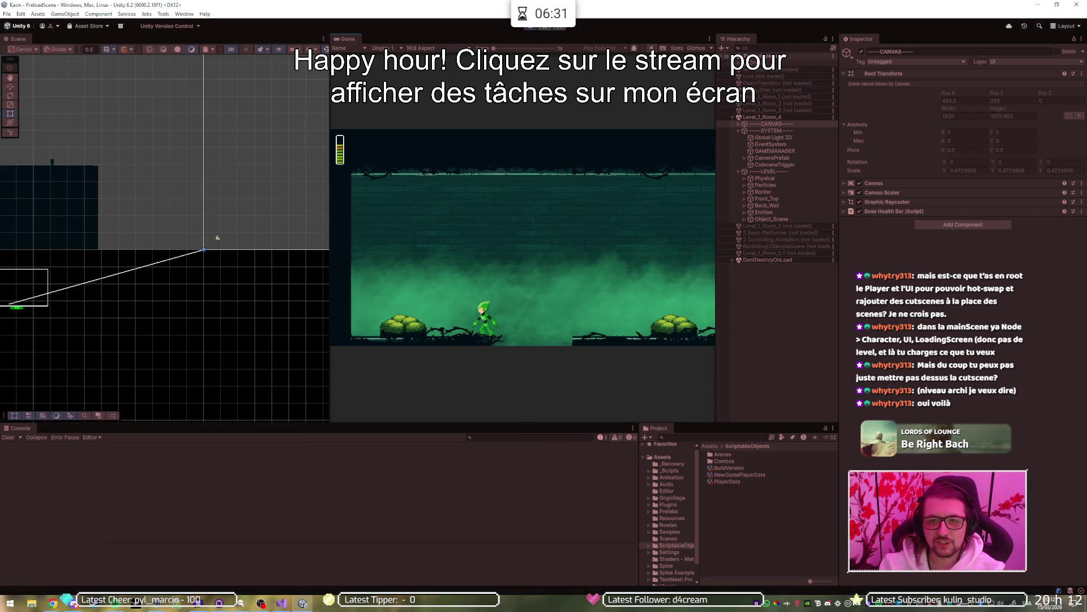
pyautogui.click(764, 56)
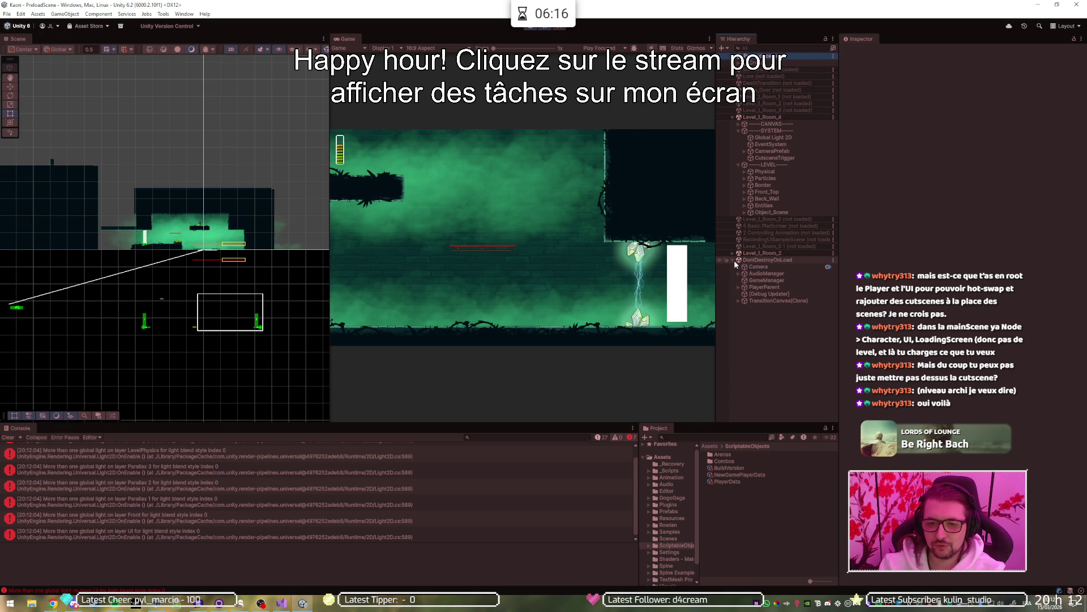
# Step: Select Level_1_Room_4, expand Level_1_Room_2, and focus the Game view to reach the trigger
pyautogui.click(756, 117)
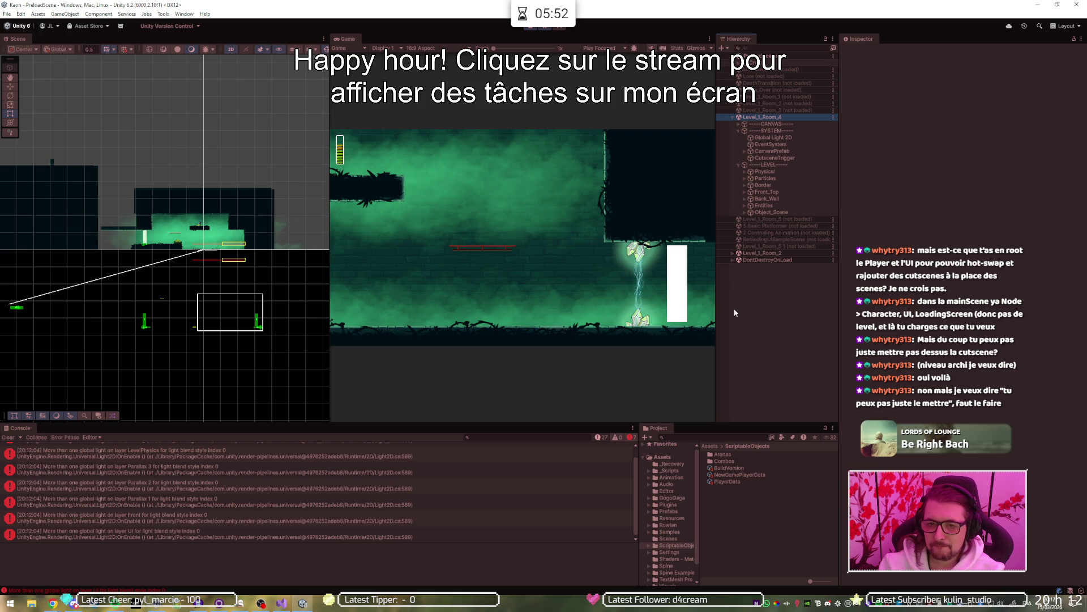
pyautogui.click(732, 253)
pyautogui.click(765, 253)
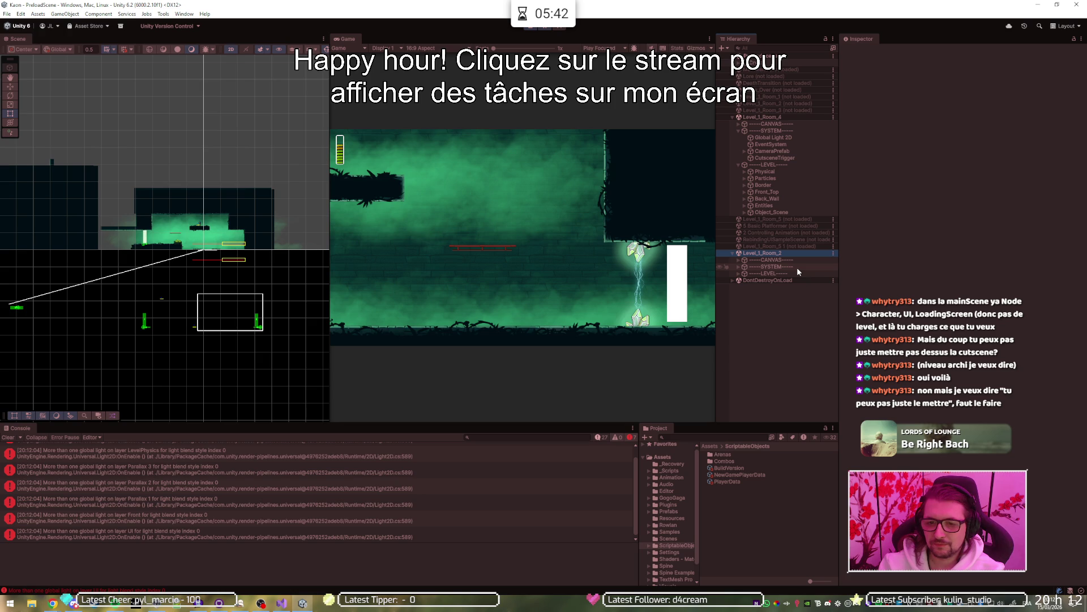
pyautogui.click(538, 249)
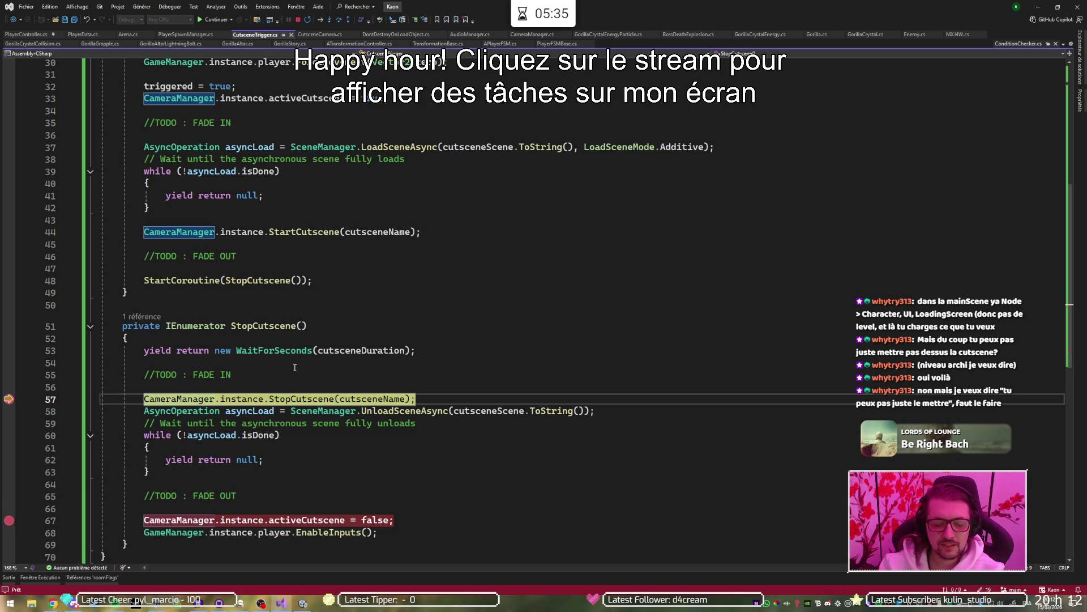
# Step: Continue past the line 57 and line 67 breakpoints so the game resumes in Unity
pyautogui.press('F5')
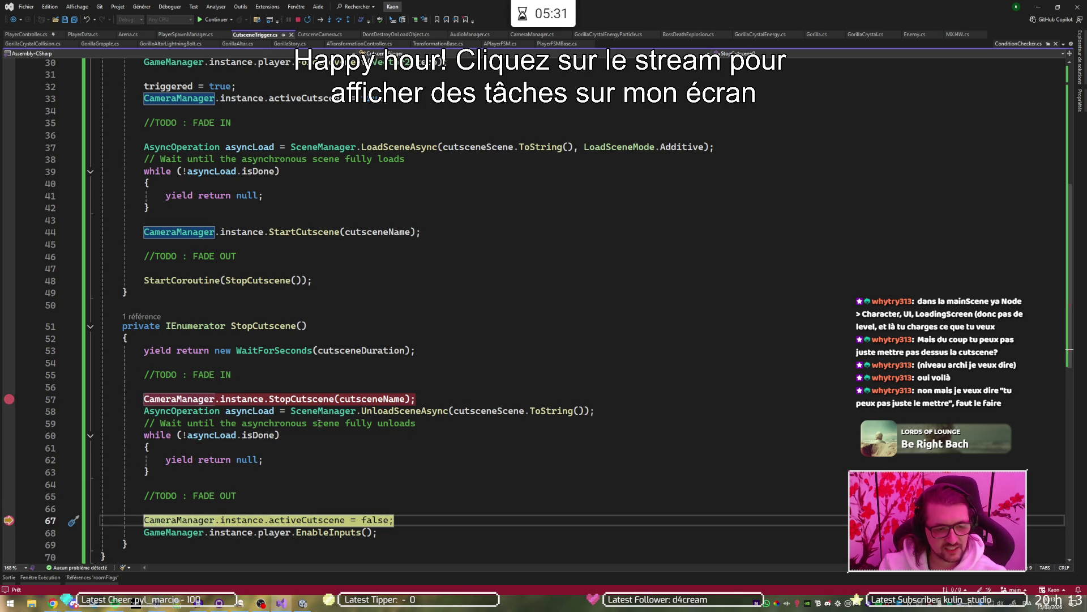
pyautogui.press('F5')
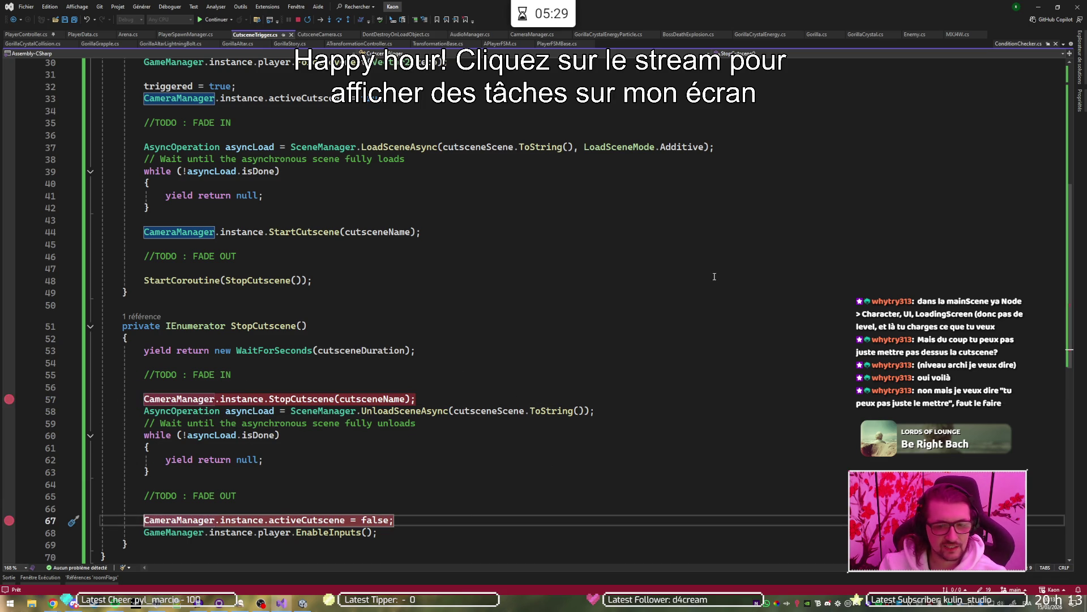
pyautogui.hotkey('alt', 'Tab')
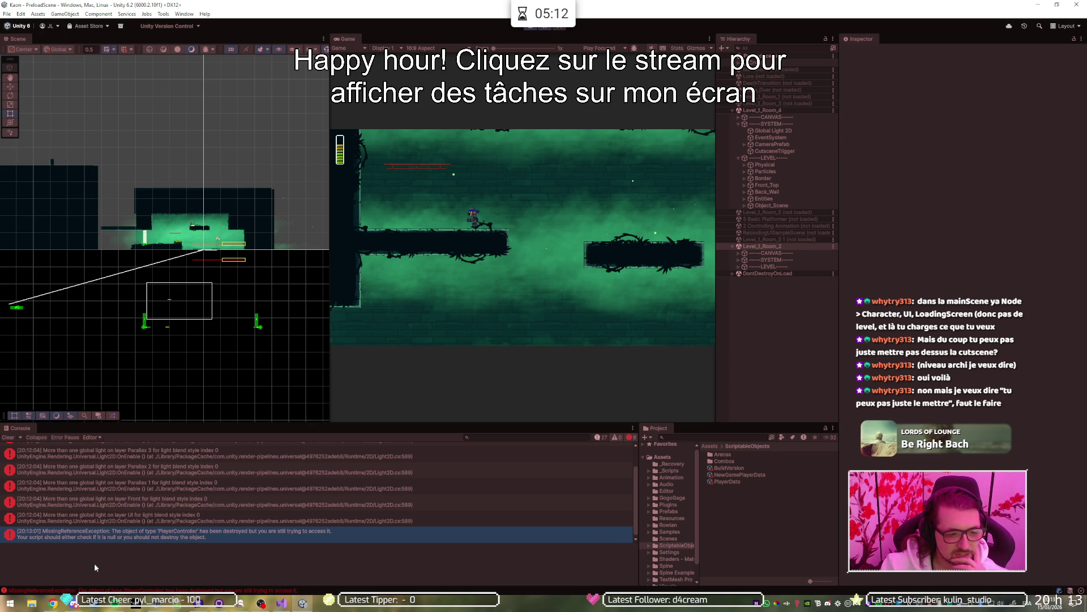
# Step: Compare with the tutorial video and inspect cutsceneScene in the line 58 UnloadSceneAsync call
pyautogui.moveTo(52, 603)
pyautogui.click(113, 572)
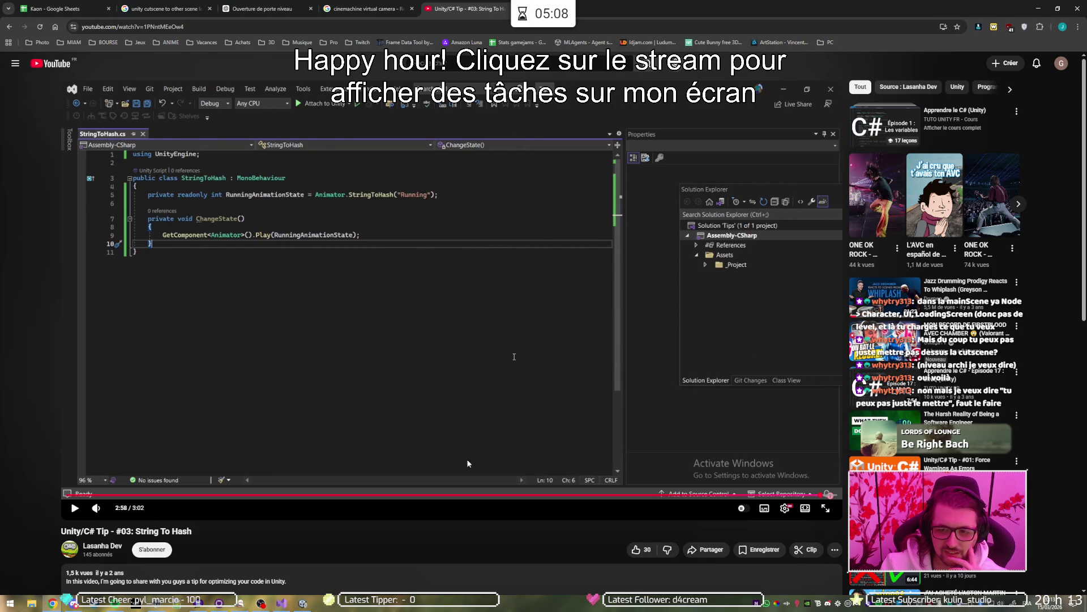
pyautogui.hotkey('alt', 'Tab')
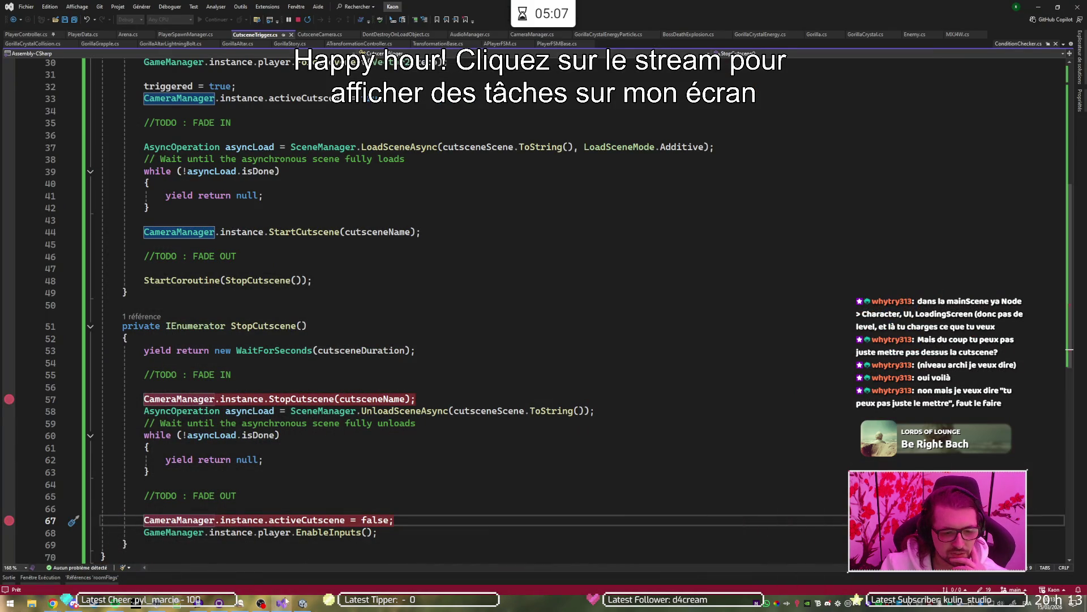
pyautogui.press('Up')
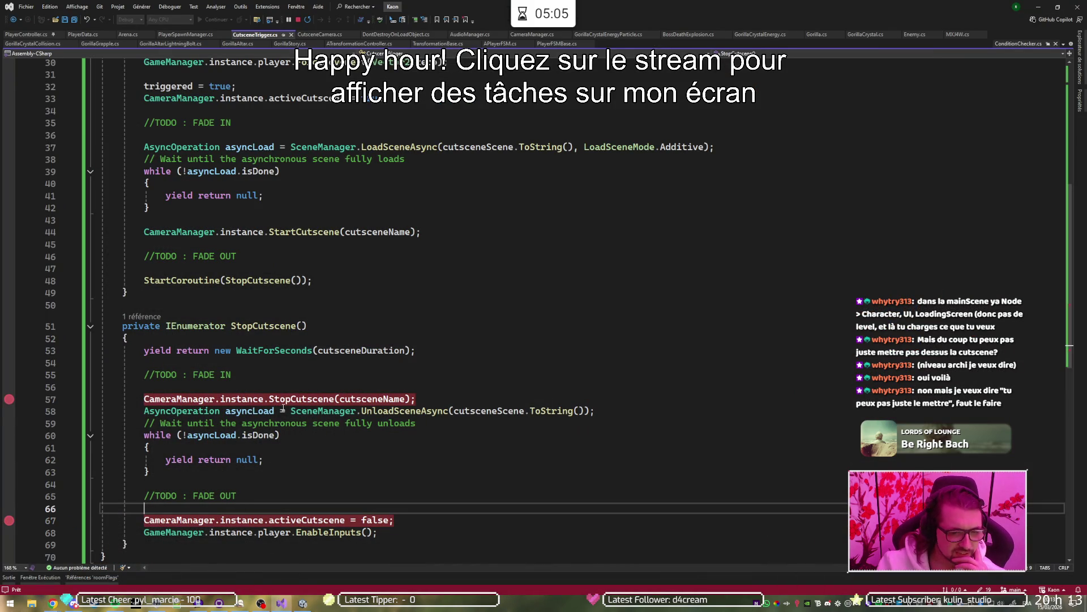
pyautogui.click(489, 409)
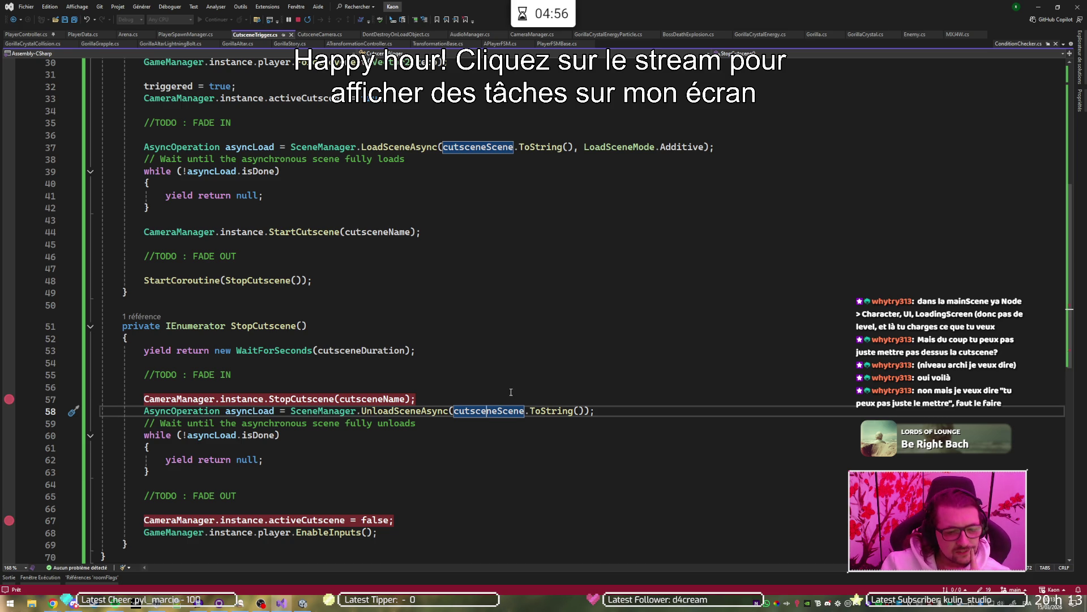
pyautogui.moveTo(53, 599)
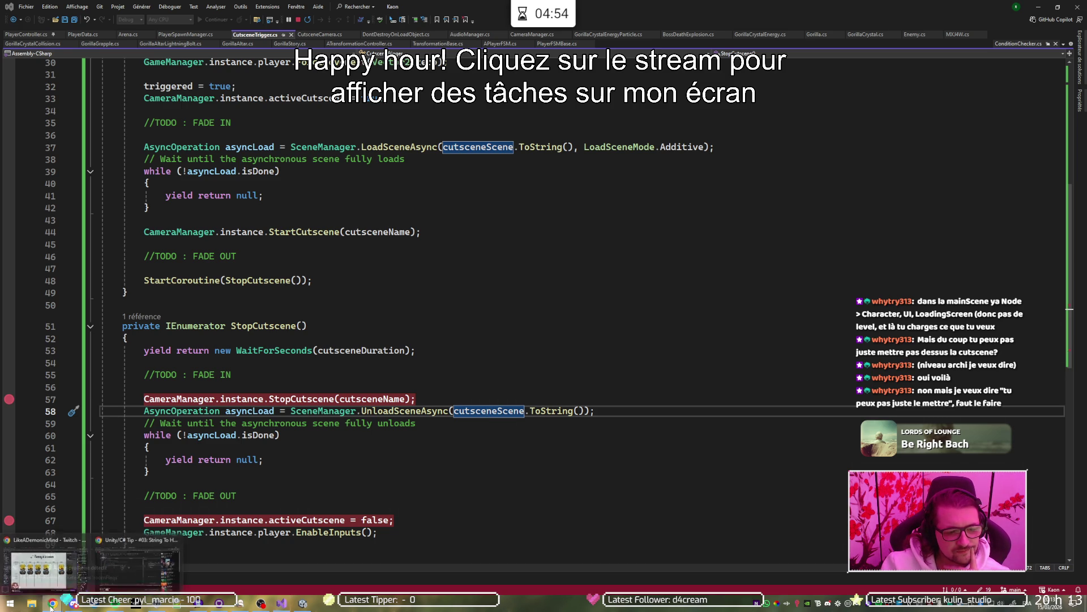
pyautogui.click(148, 561)
# Step: Google 'unity unload scene' and open the 'Loading and Unloading scenes' Unity Discussions thread
pyautogui.hotkey('ctrl', 't')
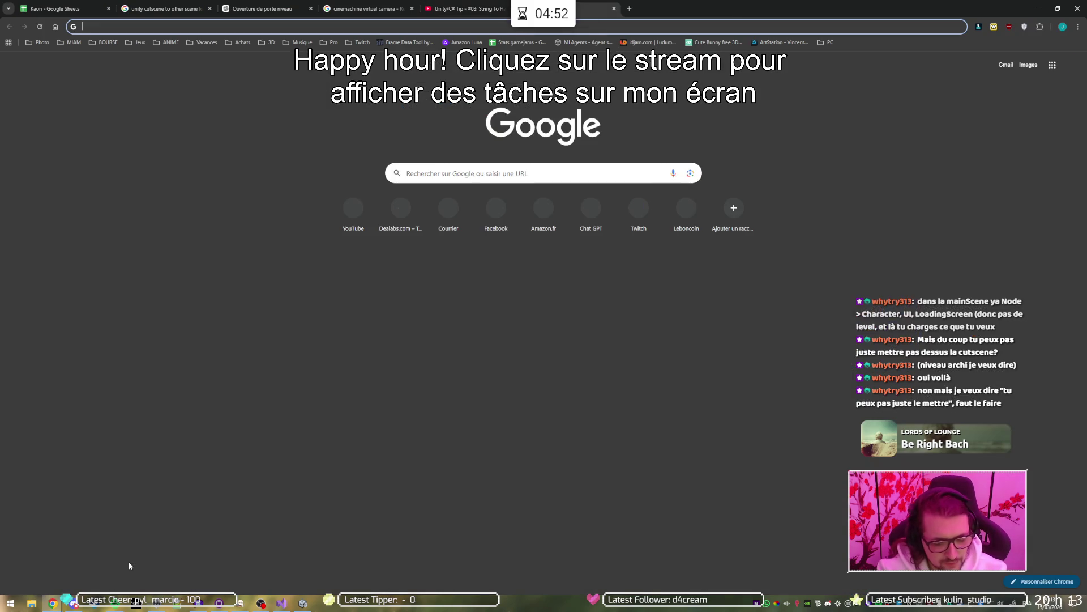
pyautogui.write('unity ')
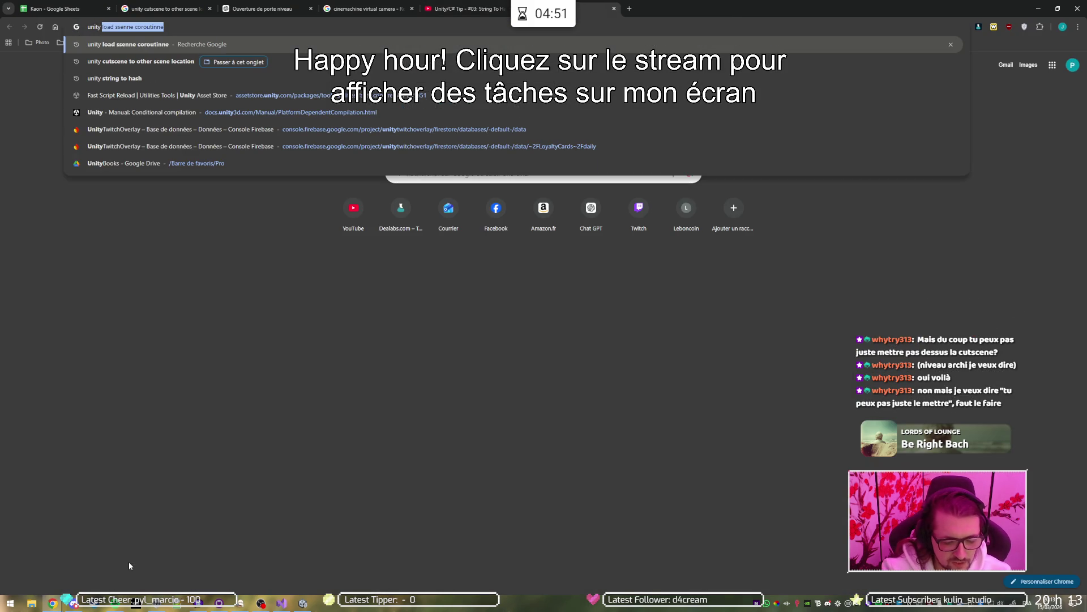
pyautogui.write('unload scene')
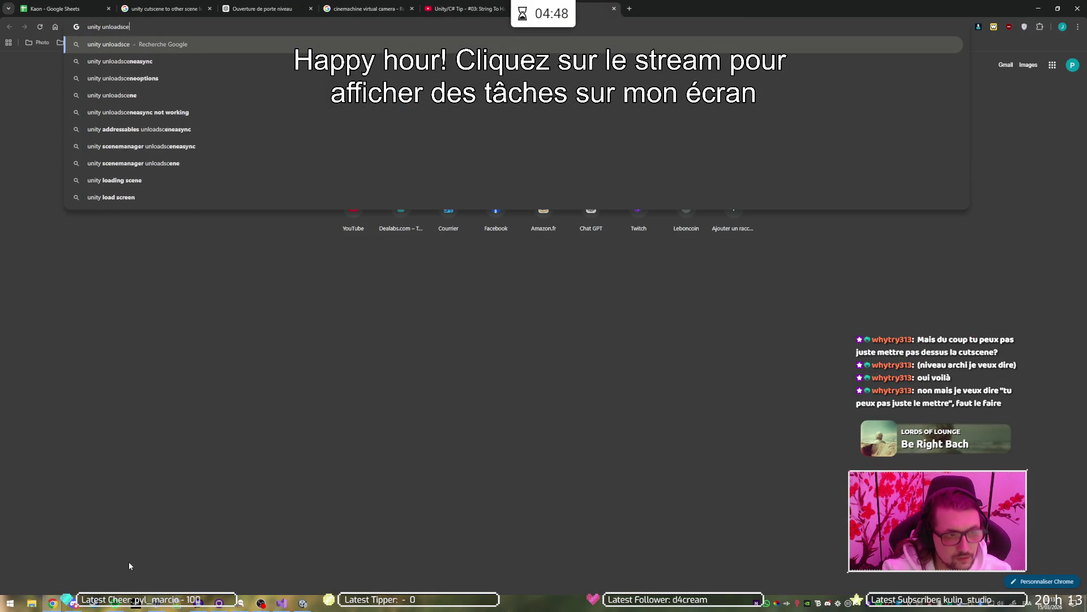
pyautogui.press('Down')
pyautogui.press('Return')
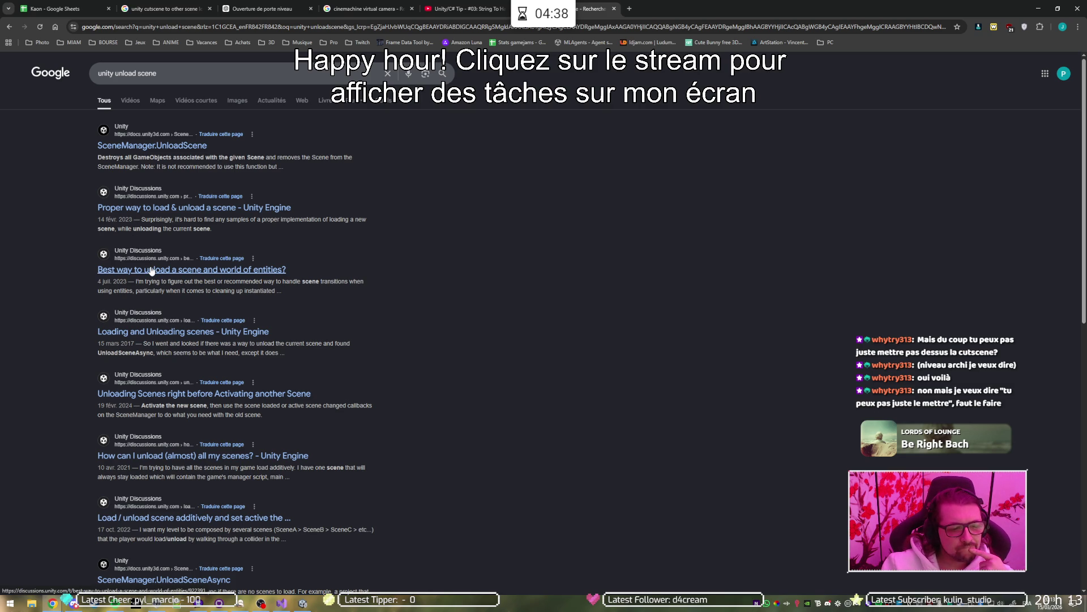
pyautogui.click(140, 335)
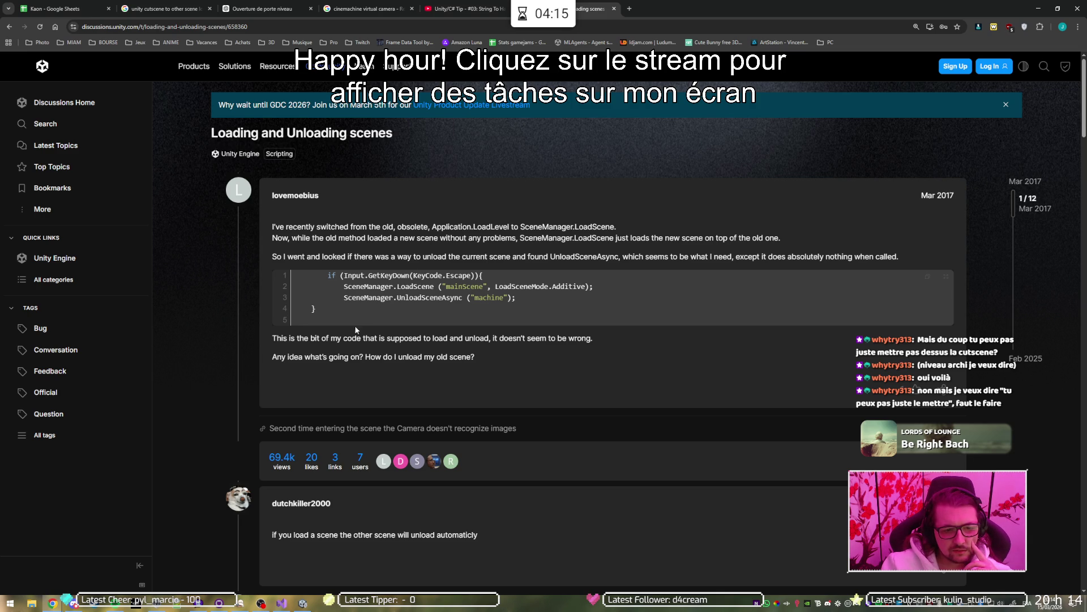
pyautogui.scroll(-4, 562, 348)
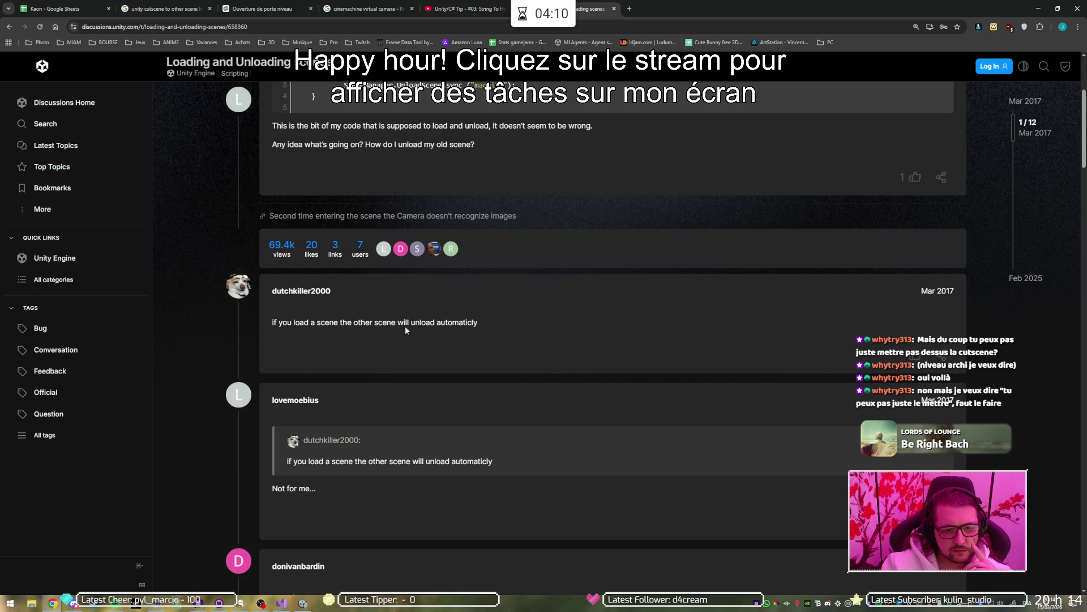
# Step: Read down to the 2018 Admin coroutine answer, then go back to the Google results
pyautogui.scroll(-4, 493, 327)
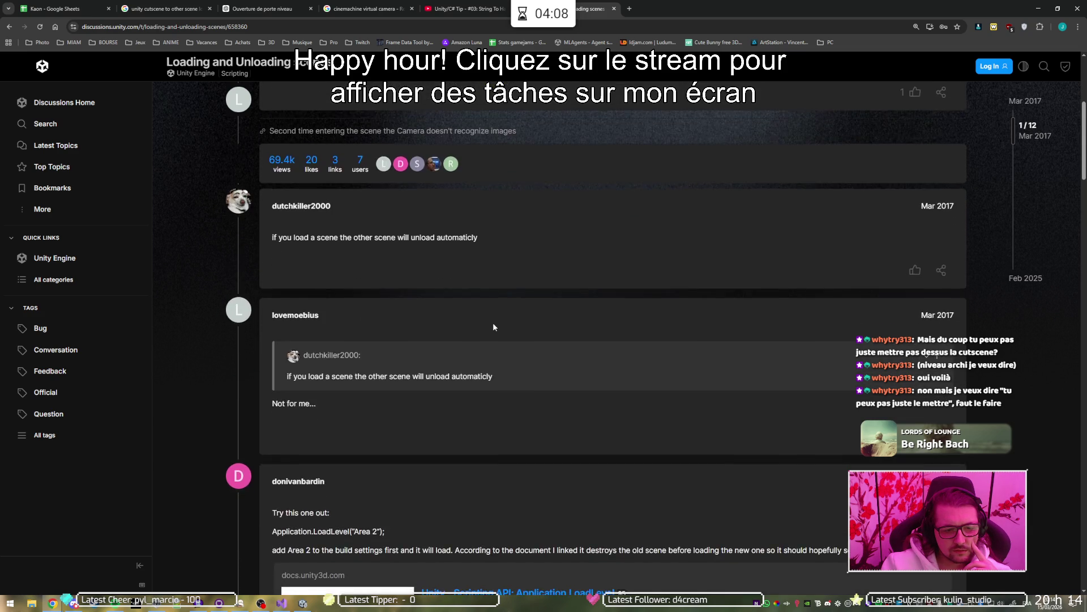
pyautogui.scroll(-2, 493, 327)
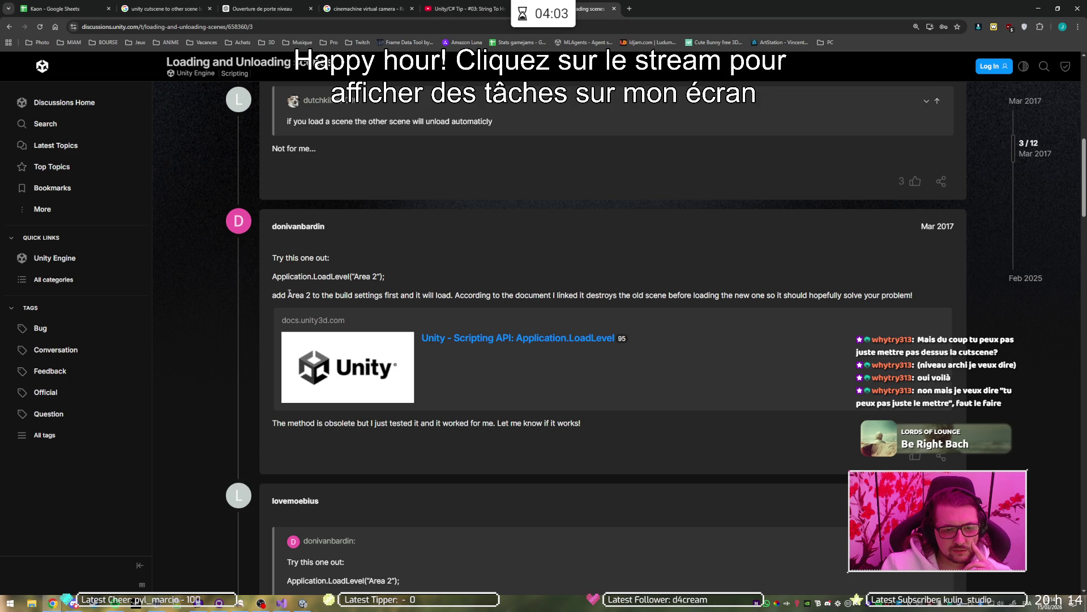
pyautogui.scroll(-4, 298, 293)
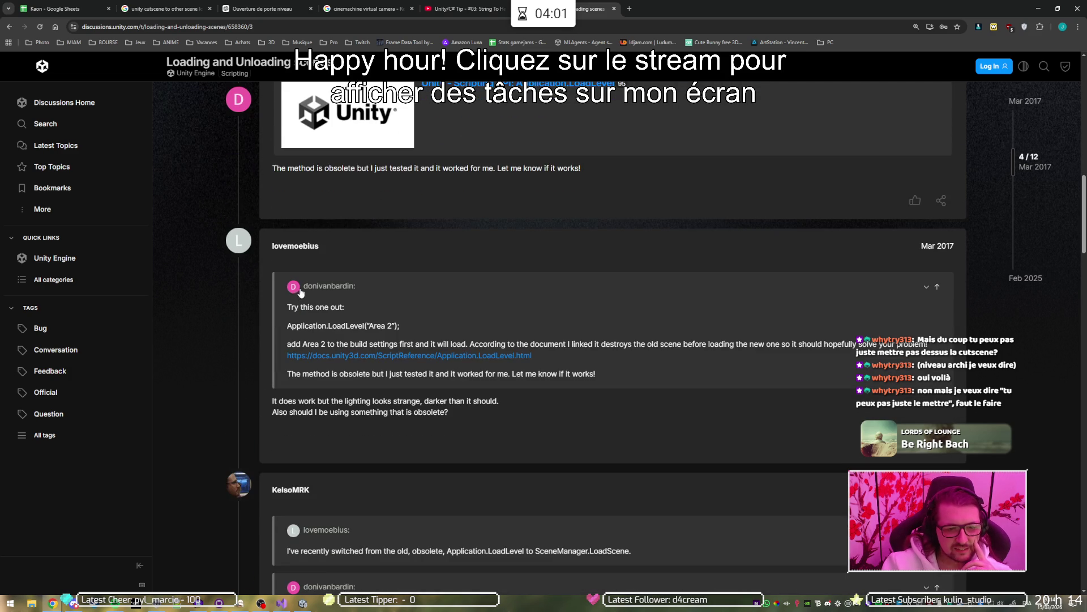
pyautogui.scroll(-2, 439, 258)
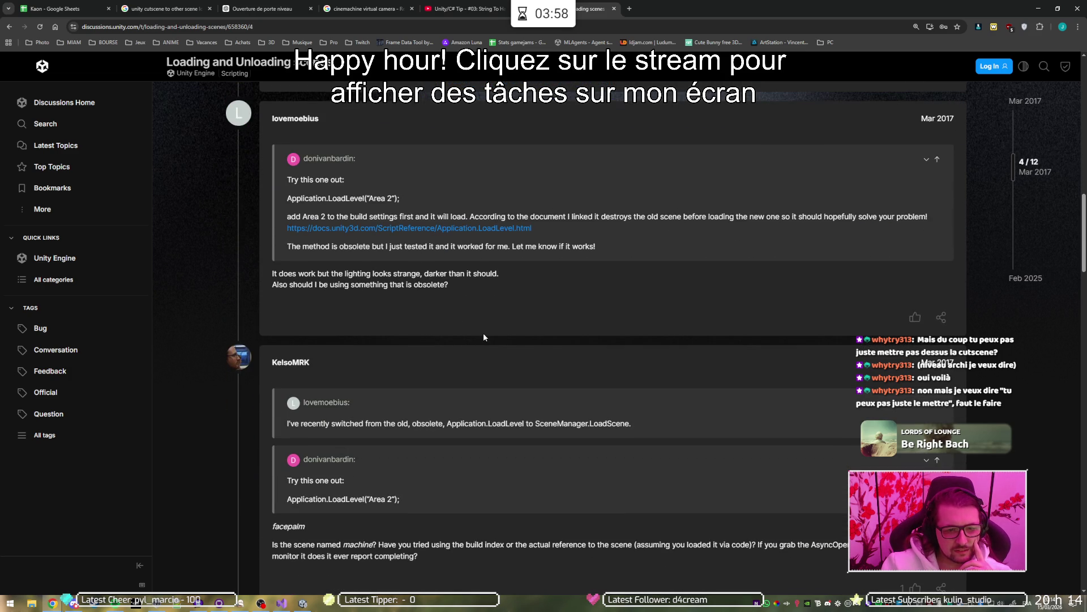
pyautogui.scroll(-4, 487, 333)
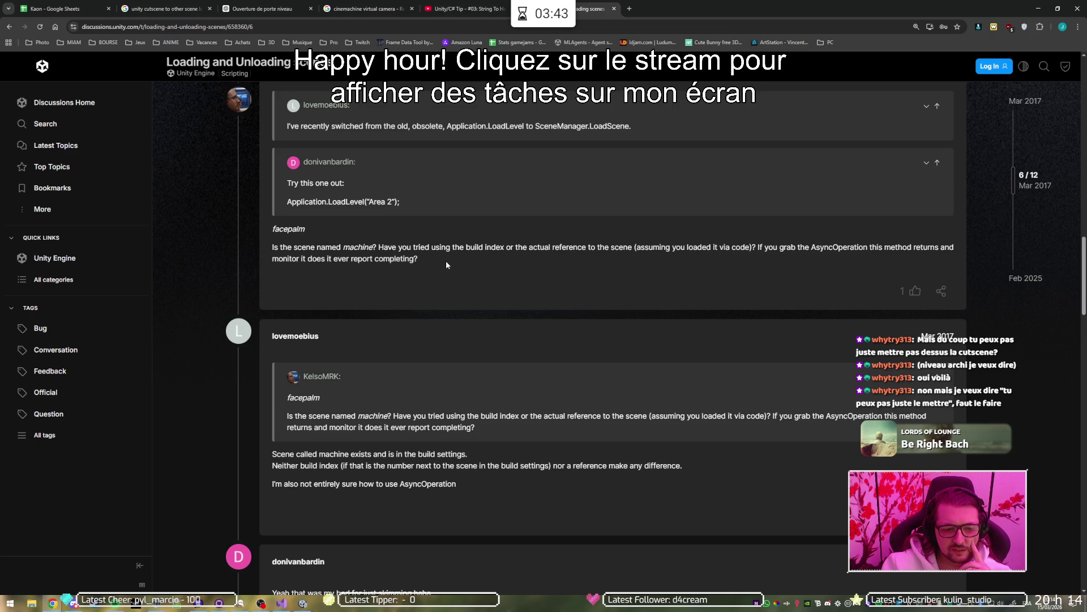
pyautogui.scroll(-3, 441, 261)
pyautogui.scroll(1, 439, 263)
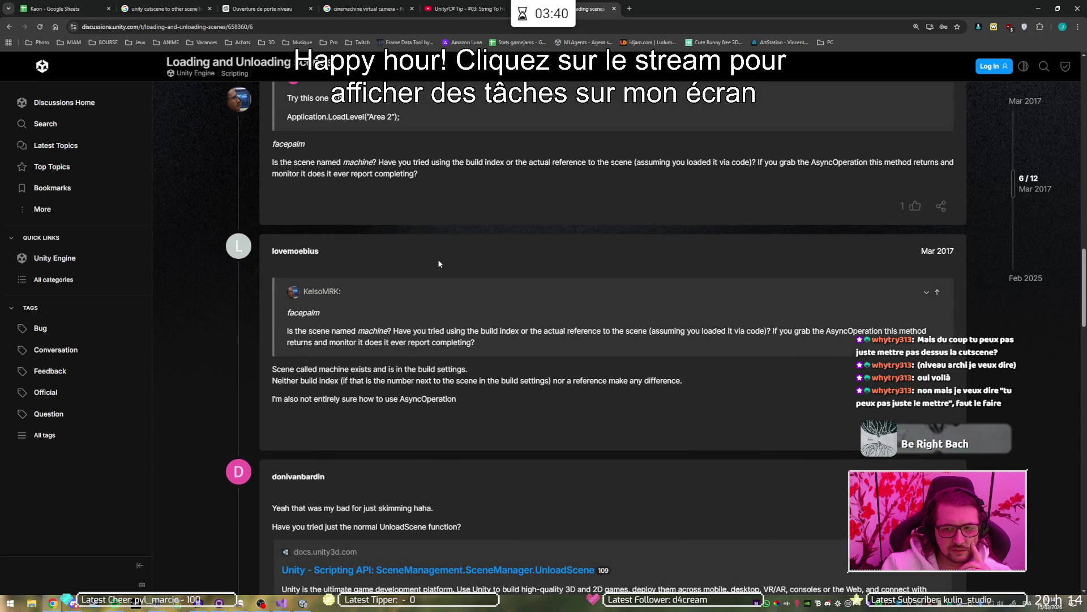
pyautogui.scroll(-2, 439, 263)
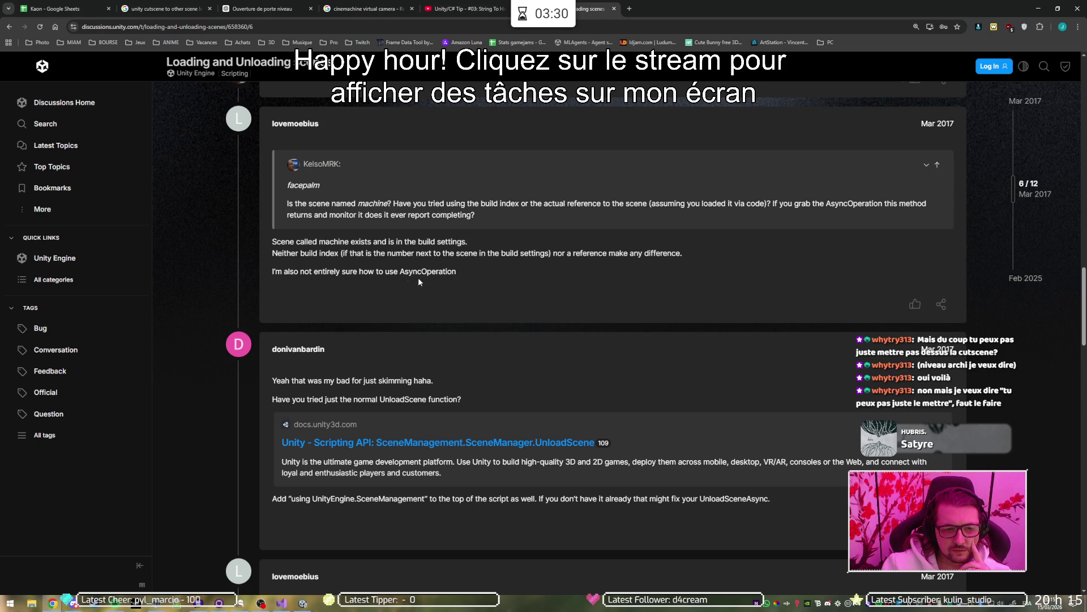
pyautogui.scroll(-2, 371, 272)
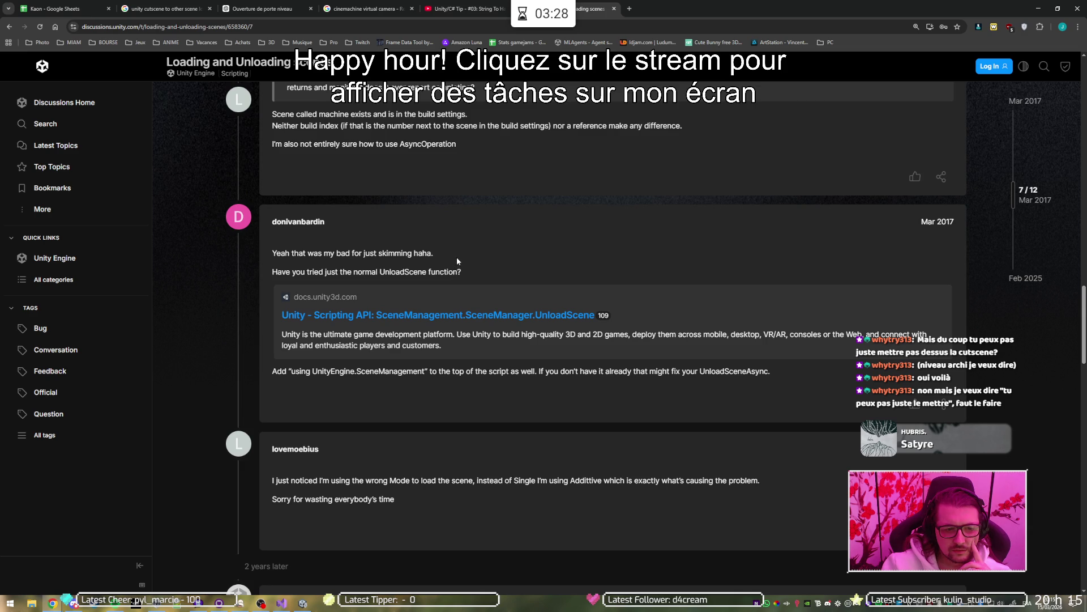
pyautogui.scroll(-5, 459, 258)
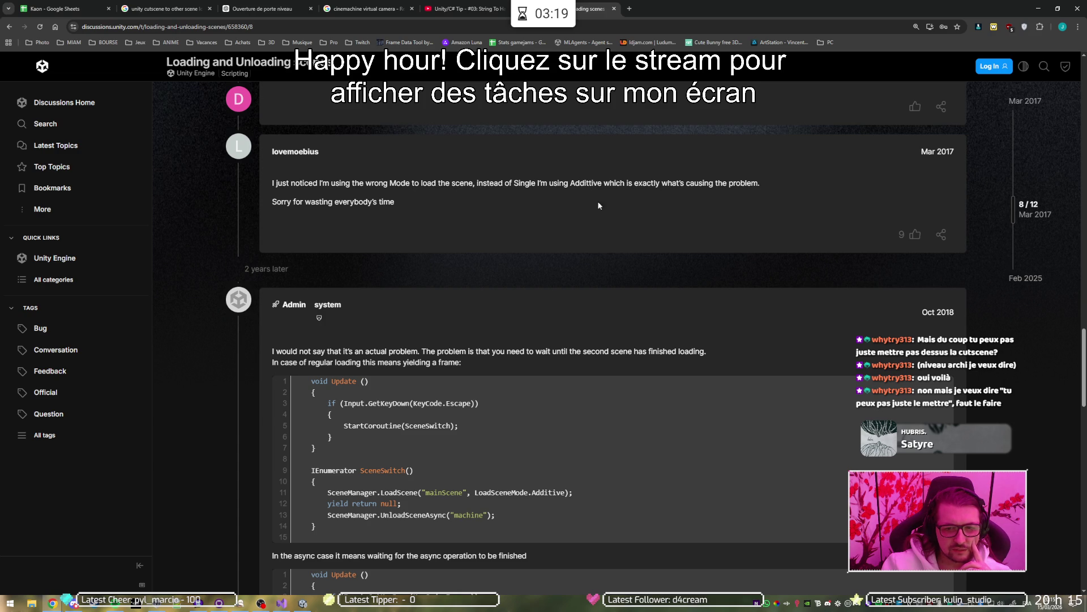
pyautogui.scroll(-7, 539, 214)
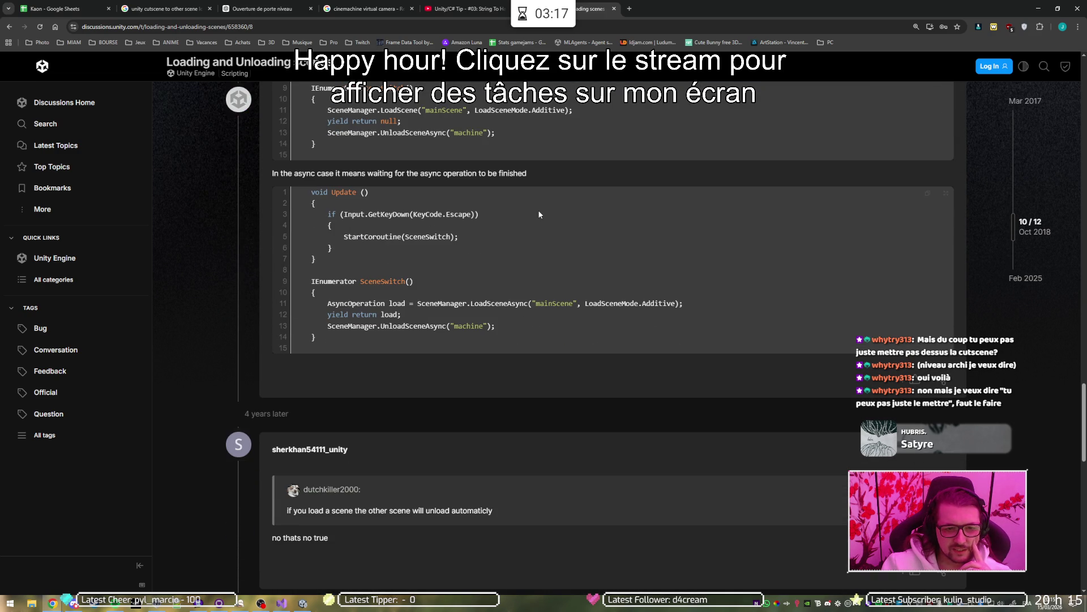
pyautogui.hotkey('alt', 'Left')
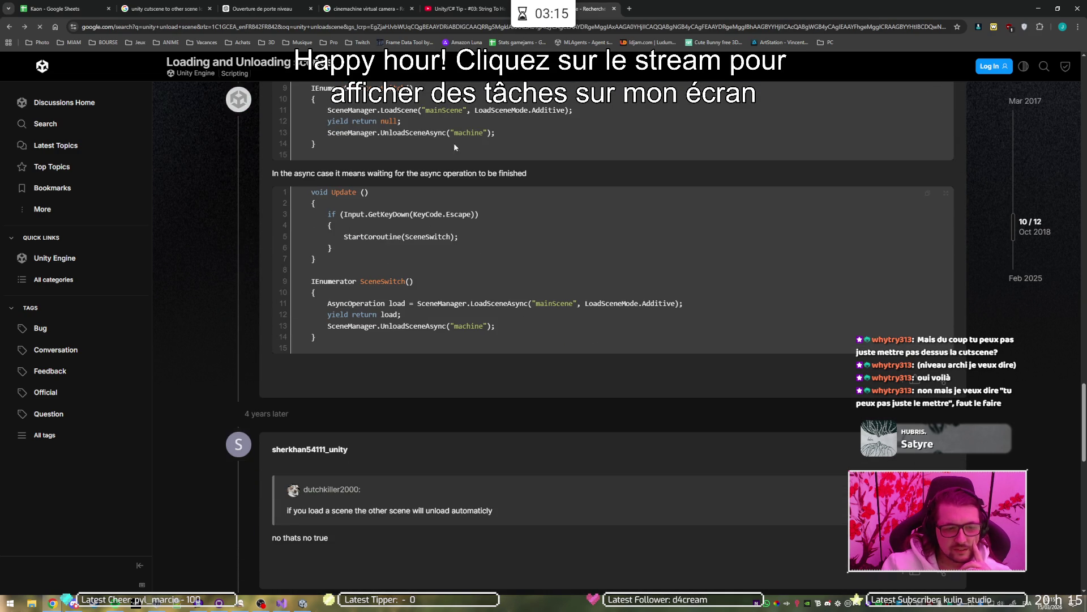
pyautogui.click(176, 67)
# Step: Refine the Google search to 'unity unload additive scene'
pyautogui.hotkey('ctrl', 'Left')
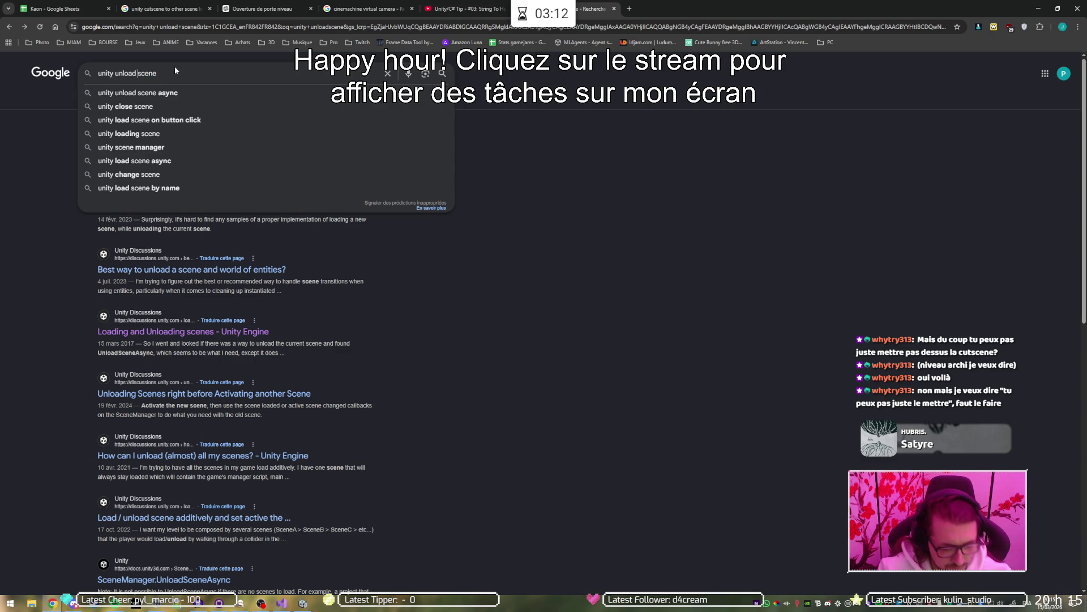
pyautogui.write('additive')
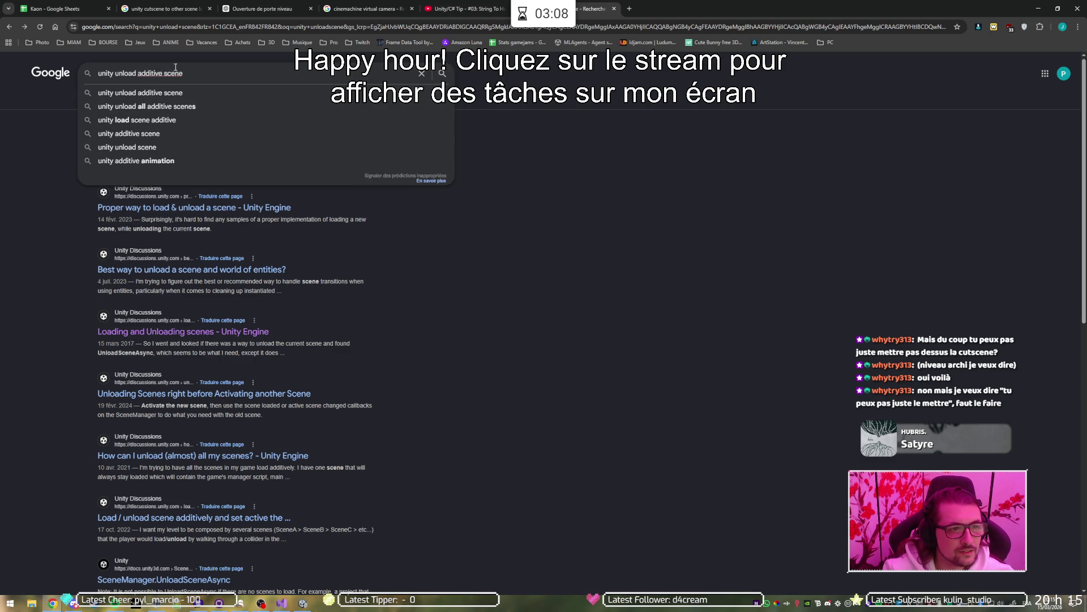
pyautogui.press('Return')
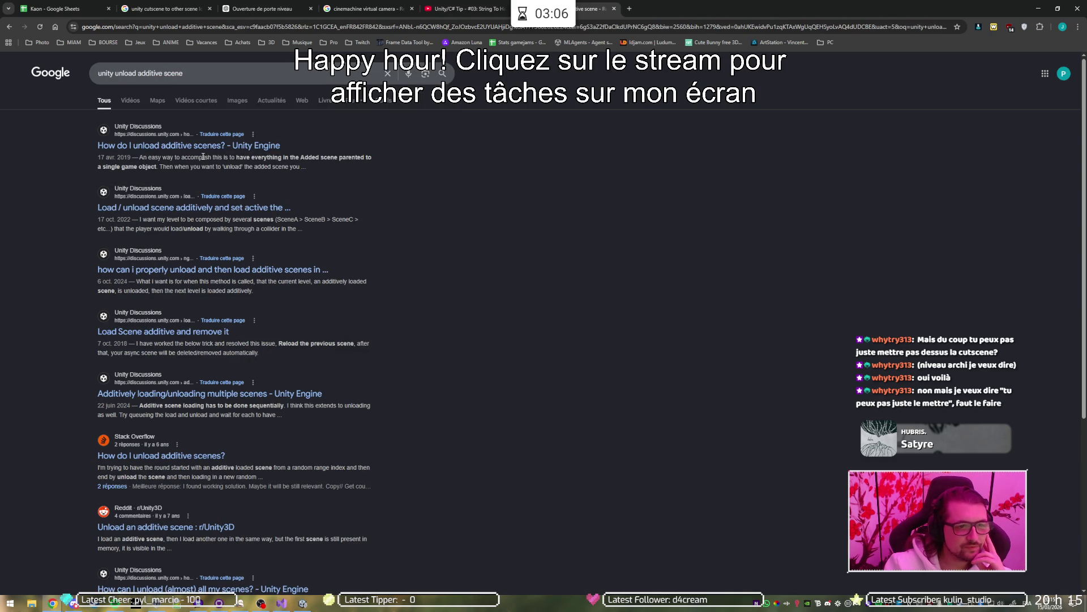
# Step: Open the 'How do I unload additive scenes?' thread to Peter77's reply, then return to Unity
pyautogui.click(209, 149)
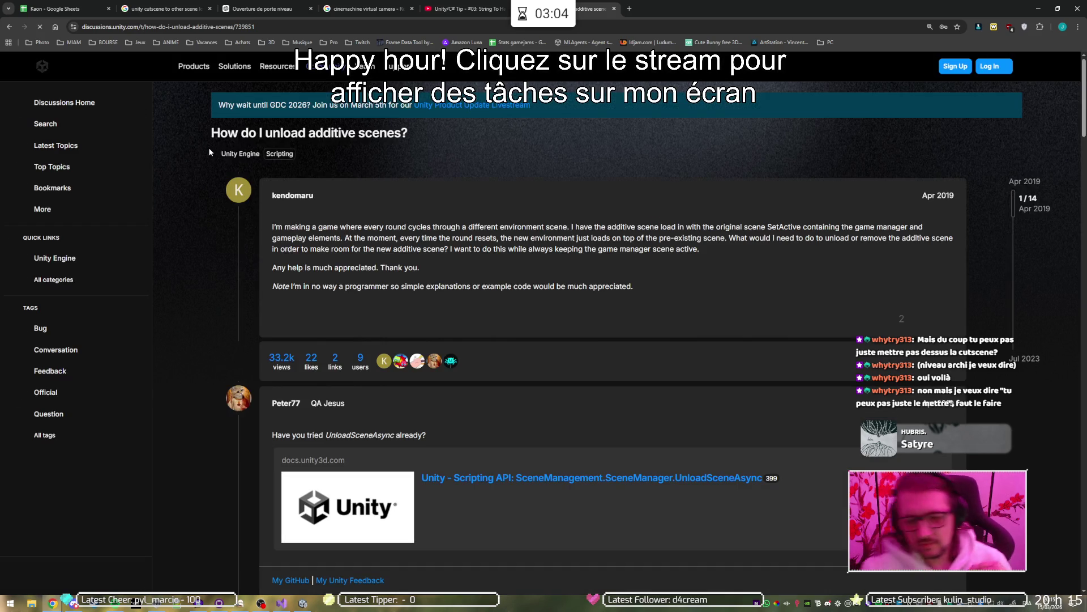
pyautogui.scroll(-4, 216, 260)
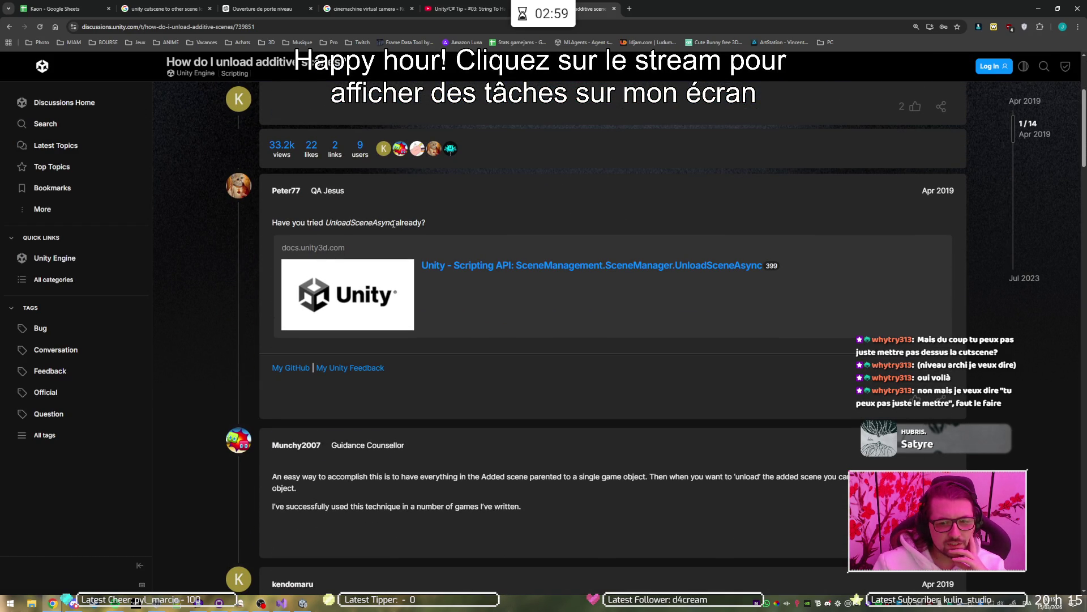
pyautogui.click(303, 603)
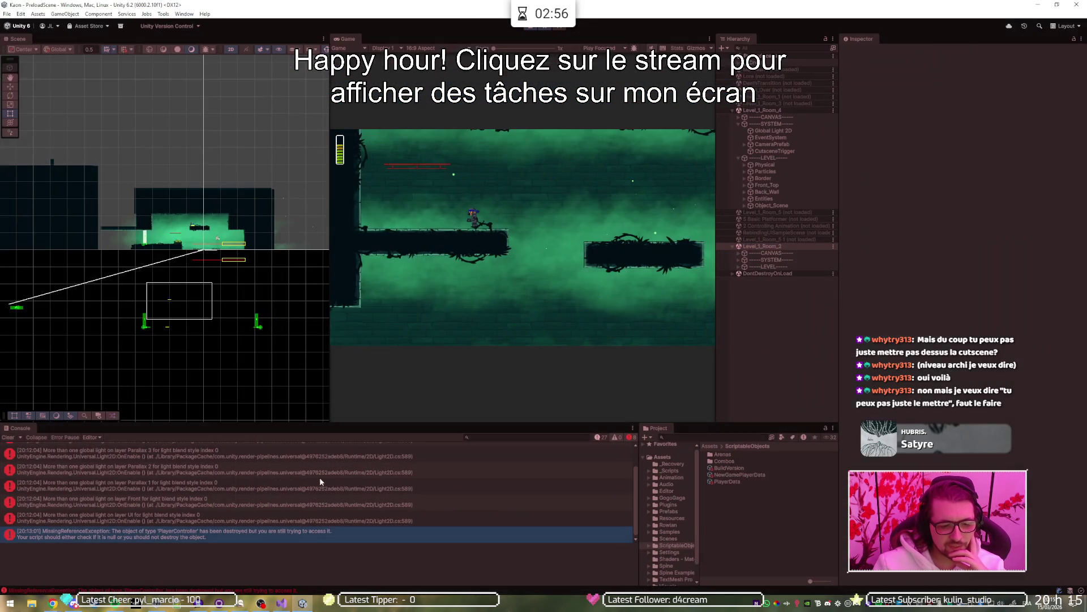
# Step: On CutsceneTrigger.cs line 58, browse the UnloadSceneAsync overloads in the parameter hints
pyautogui.click(281, 603)
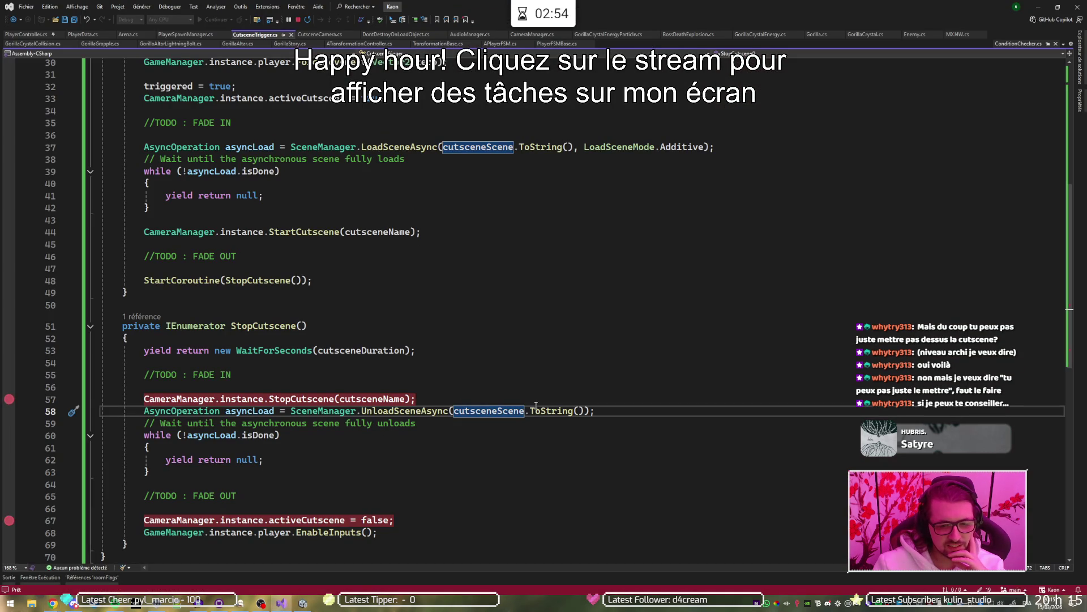
pyautogui.click(588, 411)
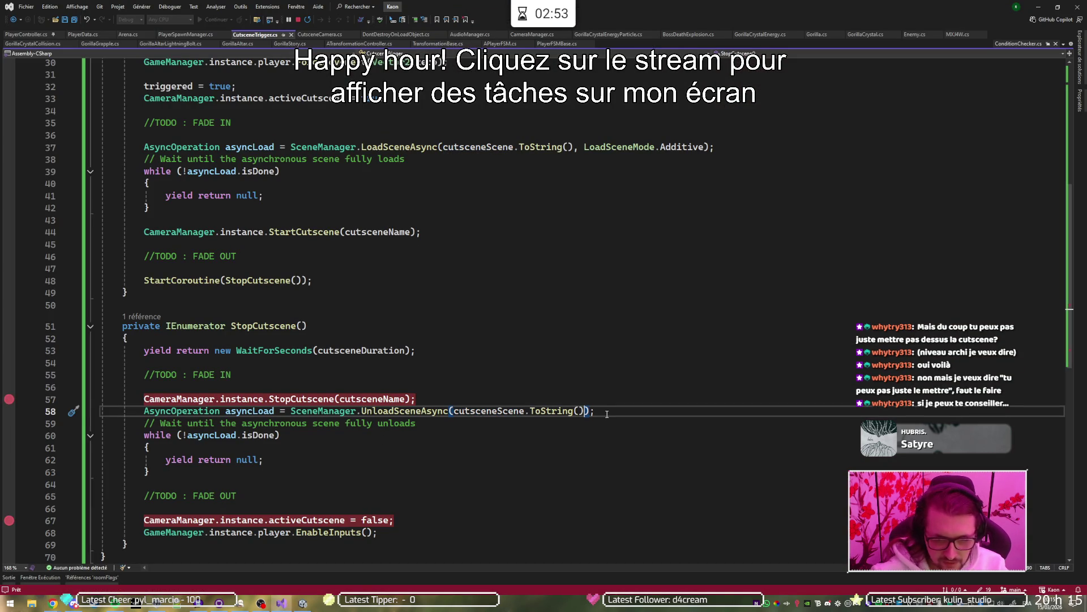
pyautogui.write(',')
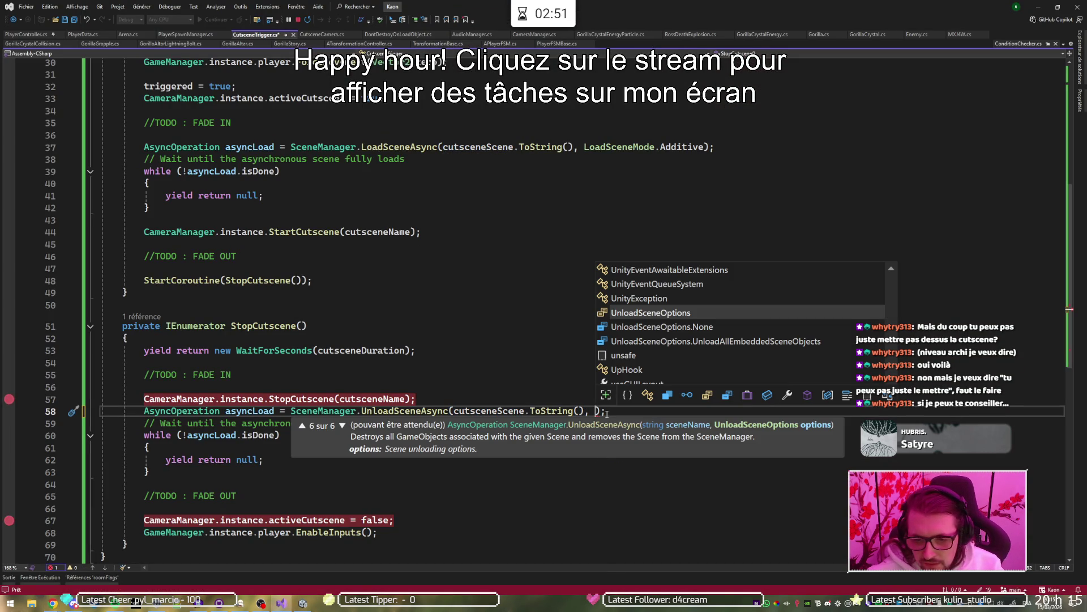
pyautogui.press('Escape')
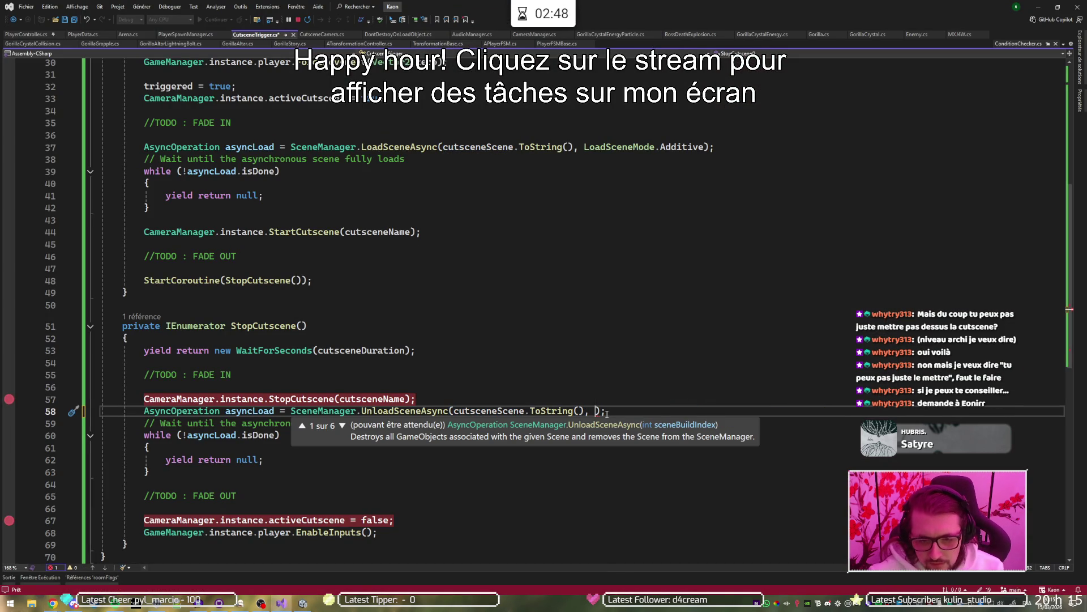
pyautogui.press('Down')
pyautogui.press('Down')
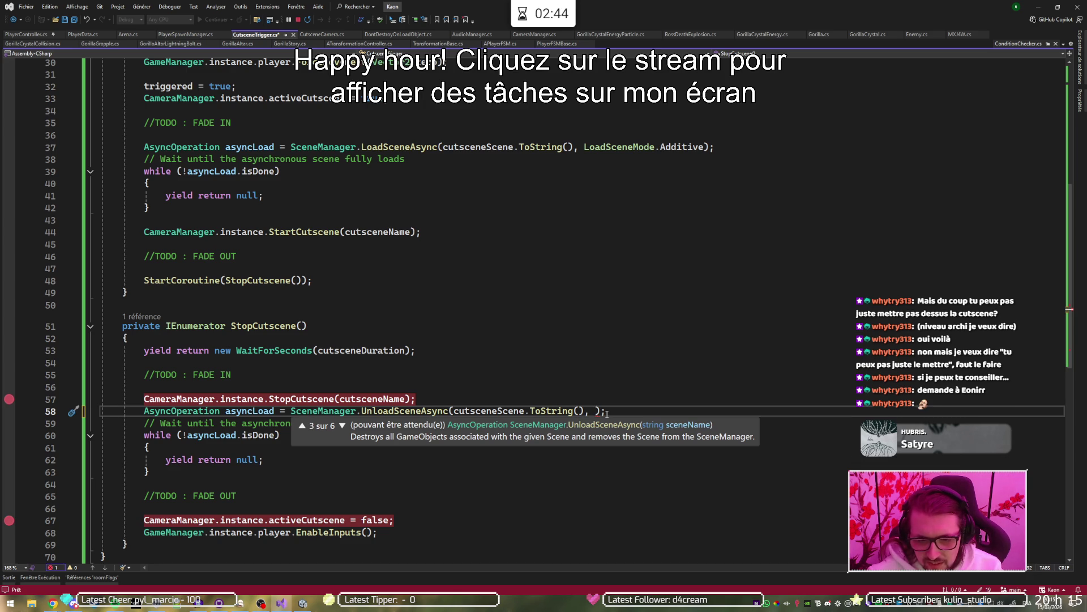
pyautogui.press('Down')
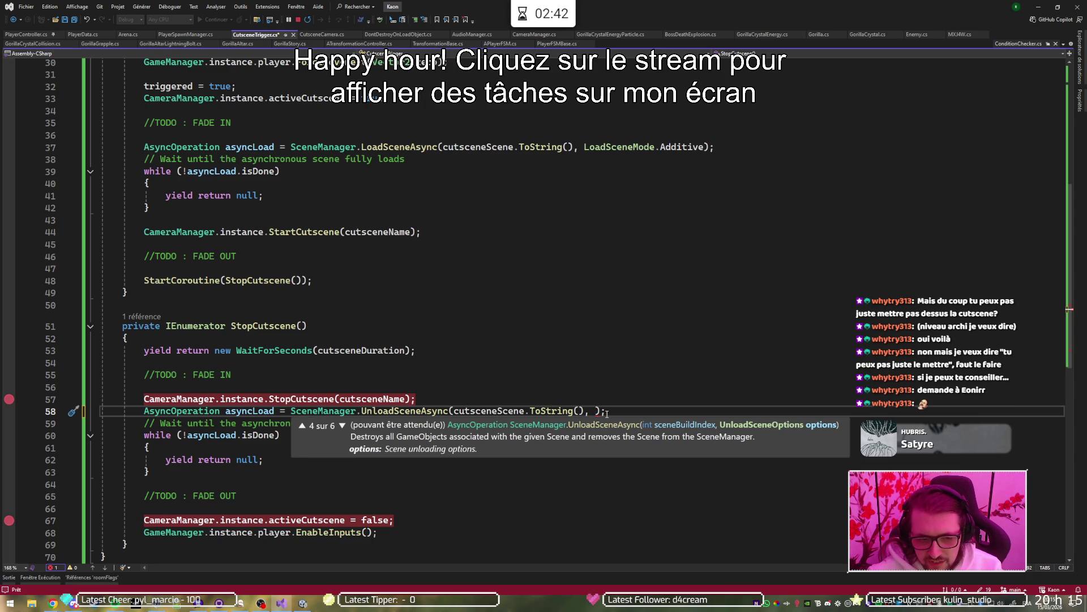
pyautogui.press('Down')
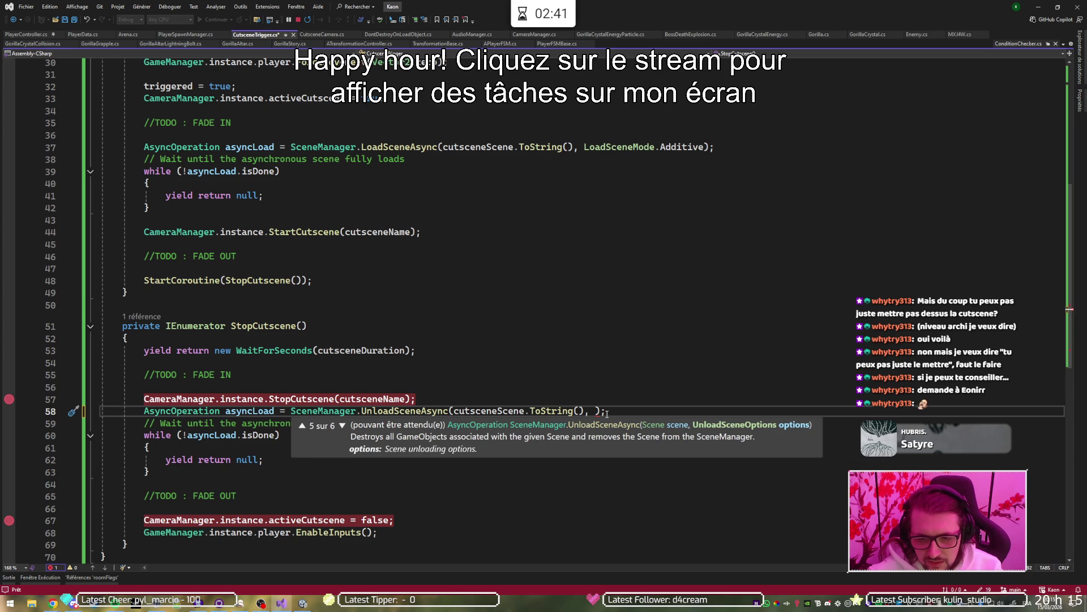
pyautogui.press('Down')
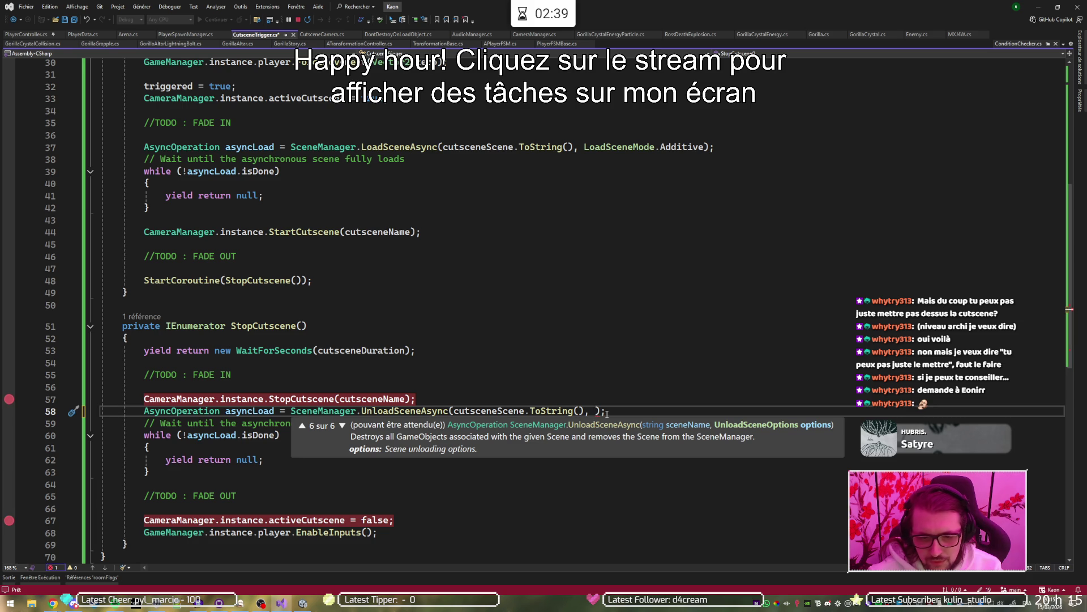
# Step: Drop the extra argument, keeping UnloadSceneAsync(cutsceneScene.ToString()), and save the script
pyautogui.write('Unlo')
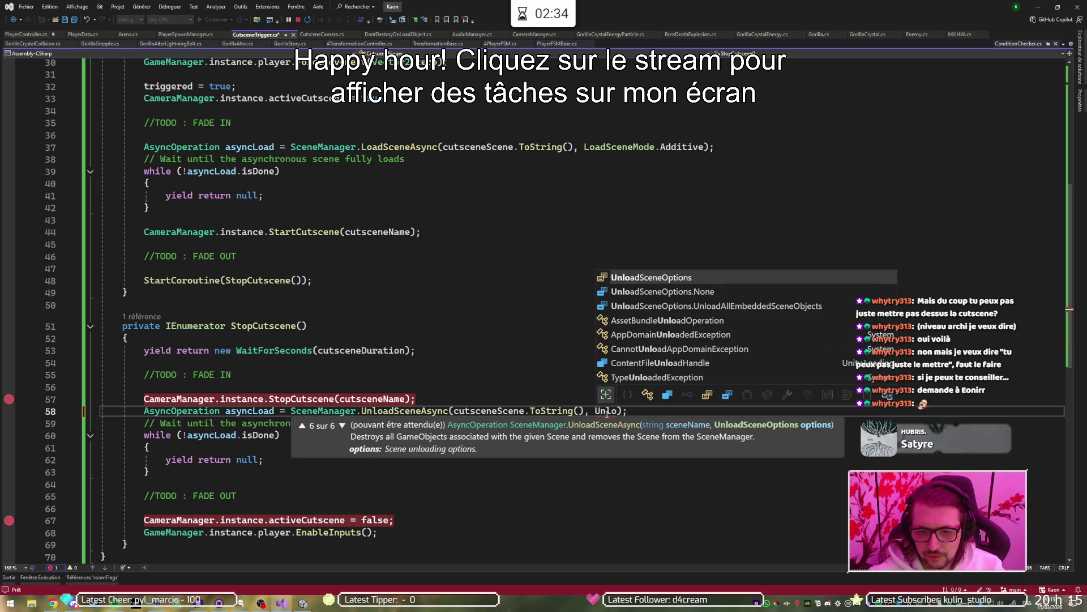
pyautogui.write('.')
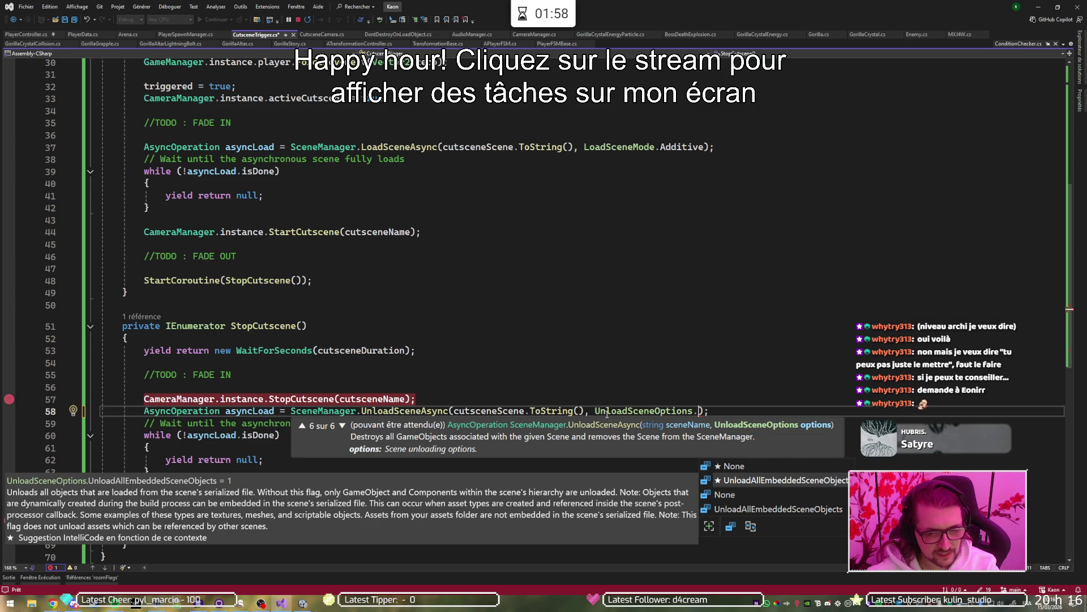
pyautogui.press('BackSpace')
pyautogui.press('BackSpace')
pyautogui.press('BackSpace')
pyautogui.press('BackSpace')
pyautogui.press('BackSpace')
pyautogui.press('BackSpace')
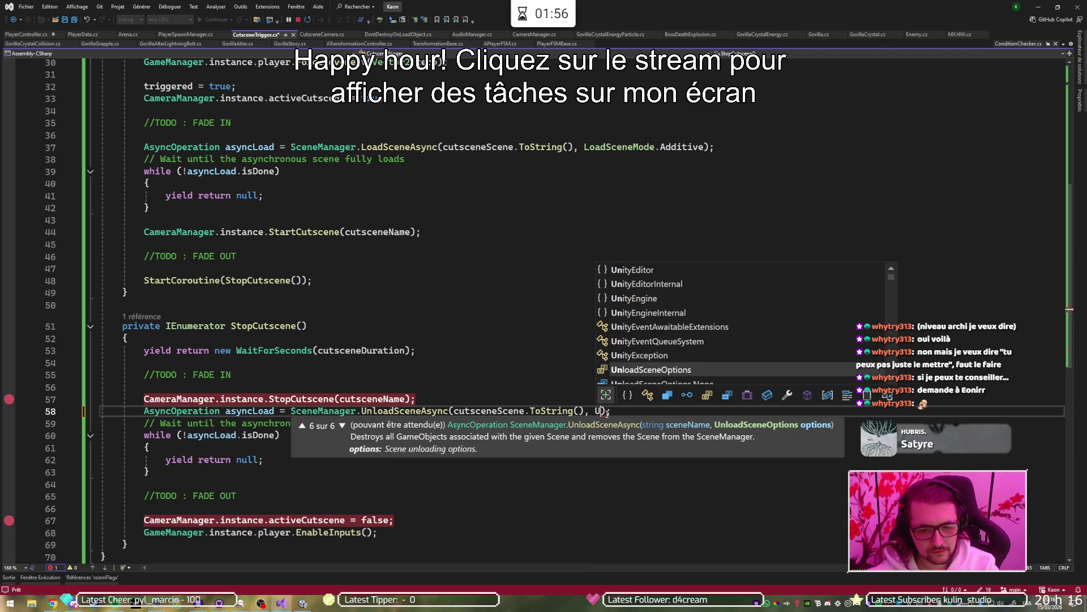
pyautogui.click(613, 394)
pyautogui.hotkey('ctrl', 's')
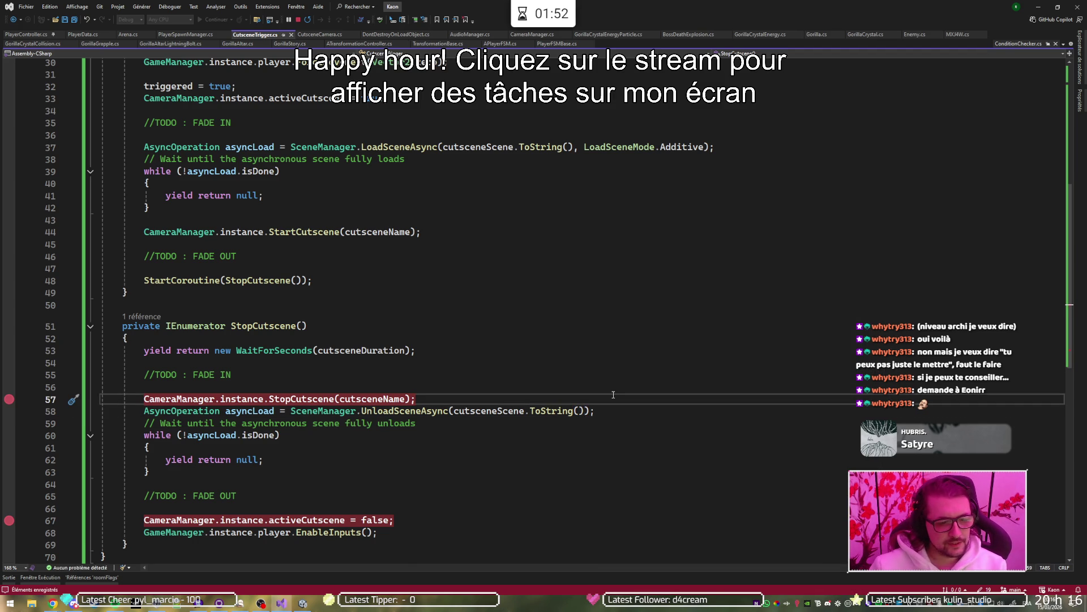
pyautogui.hotkey('alt', 'Tab')
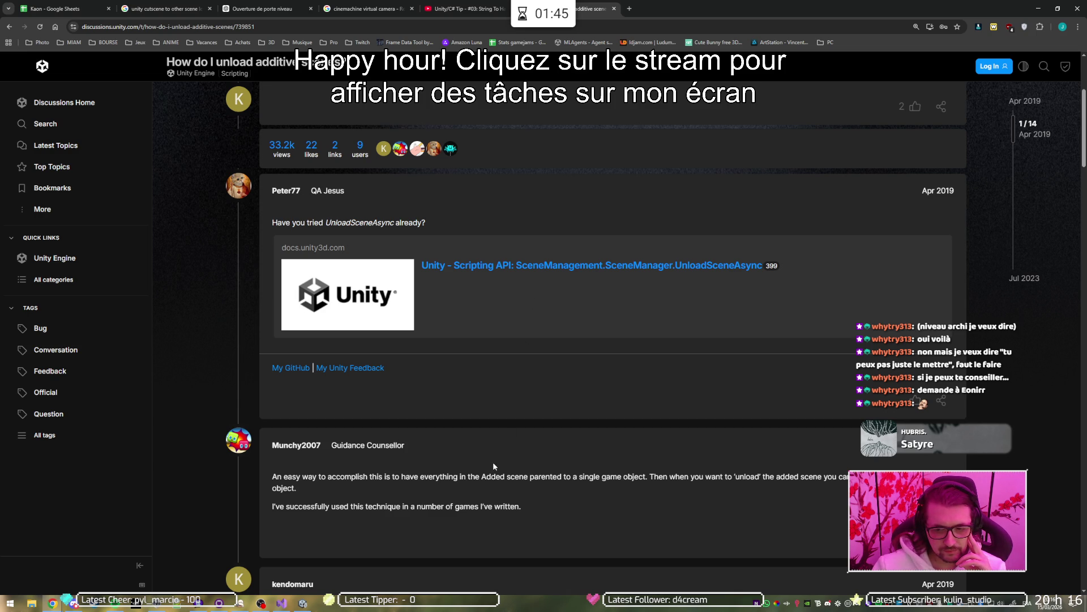
pyautogui.scroll(-4, 494, 465)
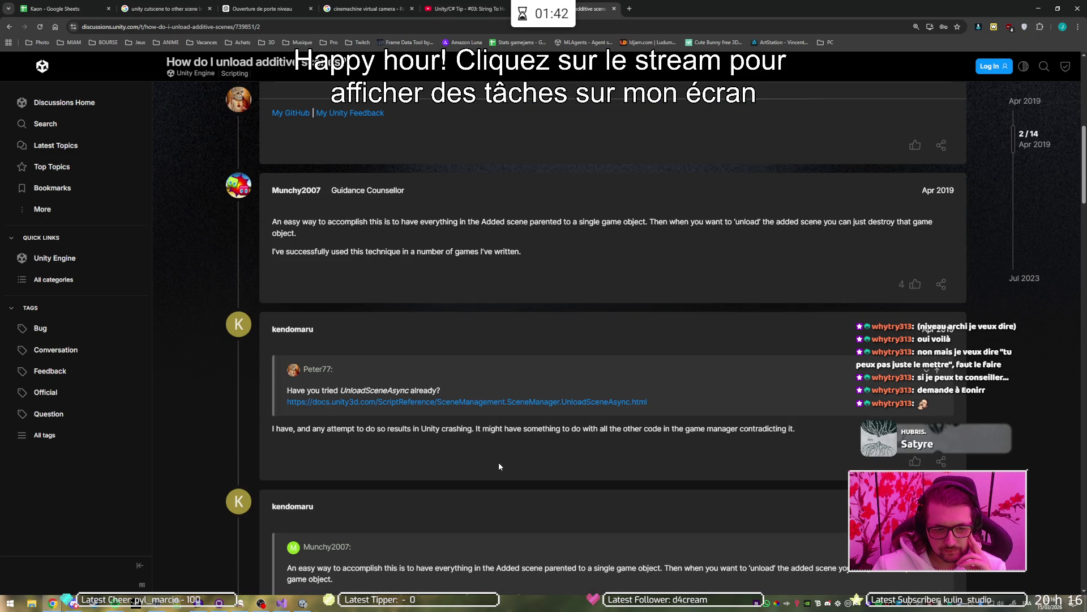
pyautogui.scroll(-4, 499, 466)
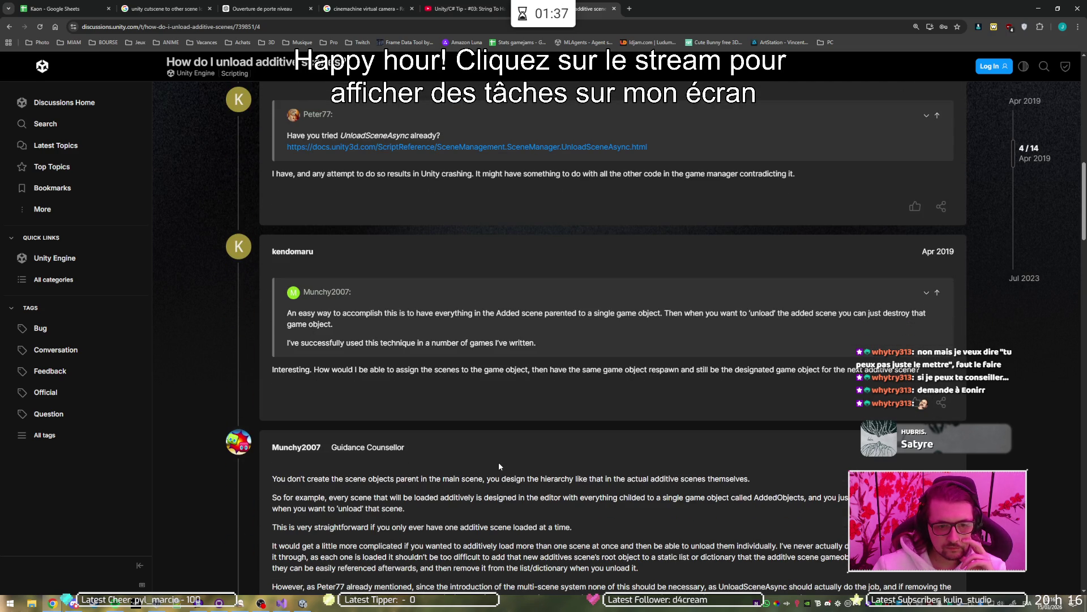
pyautogui.scroll(-1, 498, 466)
pyautogui.scroll(-4, 499, 465)
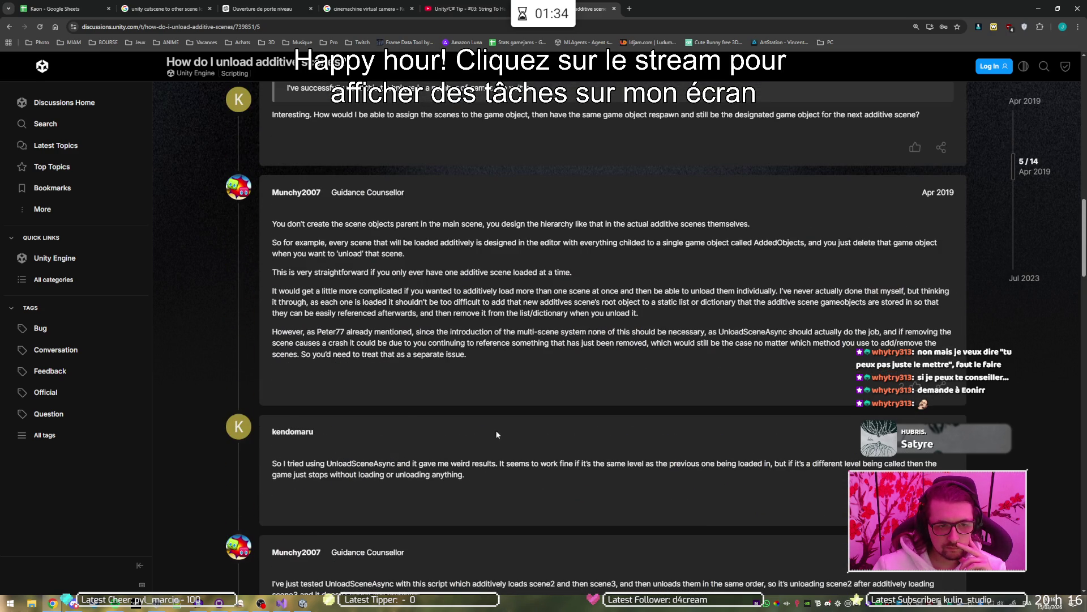
pyautogui.scroll(-6, 521, 374)
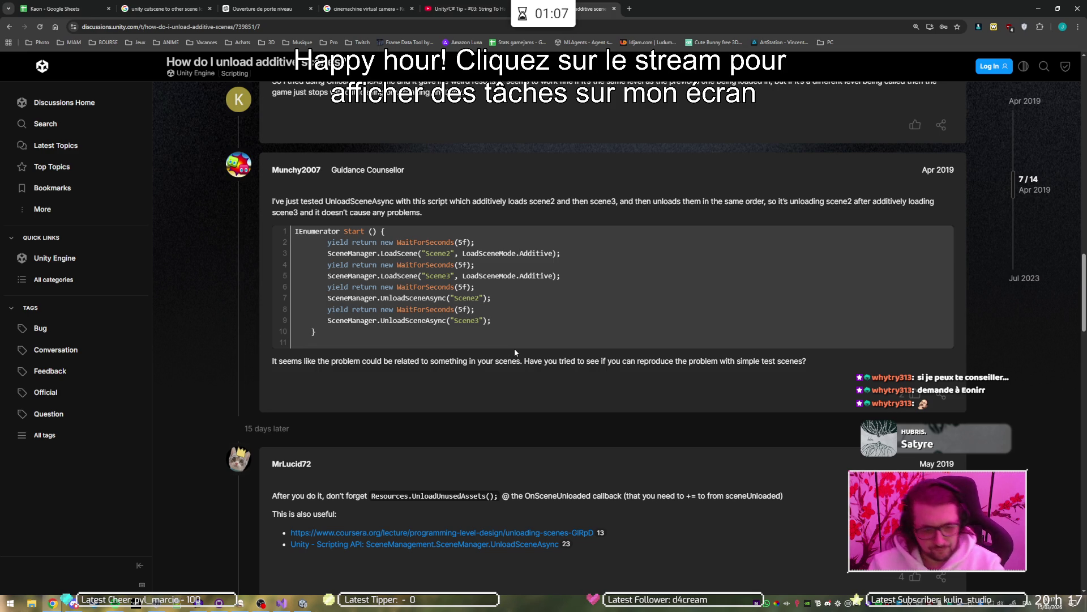
pyautogui.scroll(-2, 514, 354)
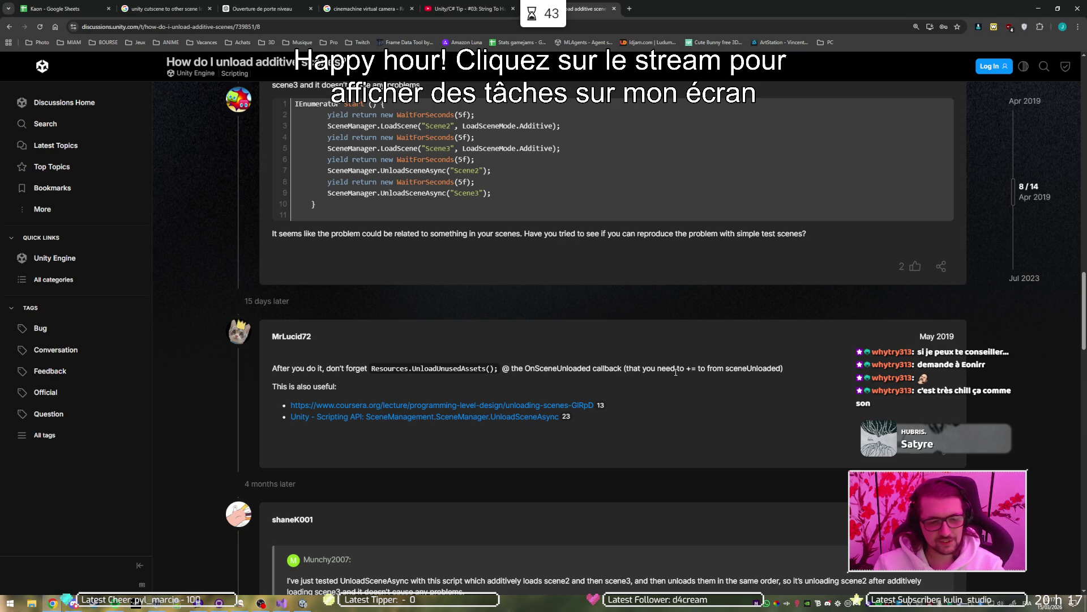
pyautogui.scroll(-3, 674, 365)
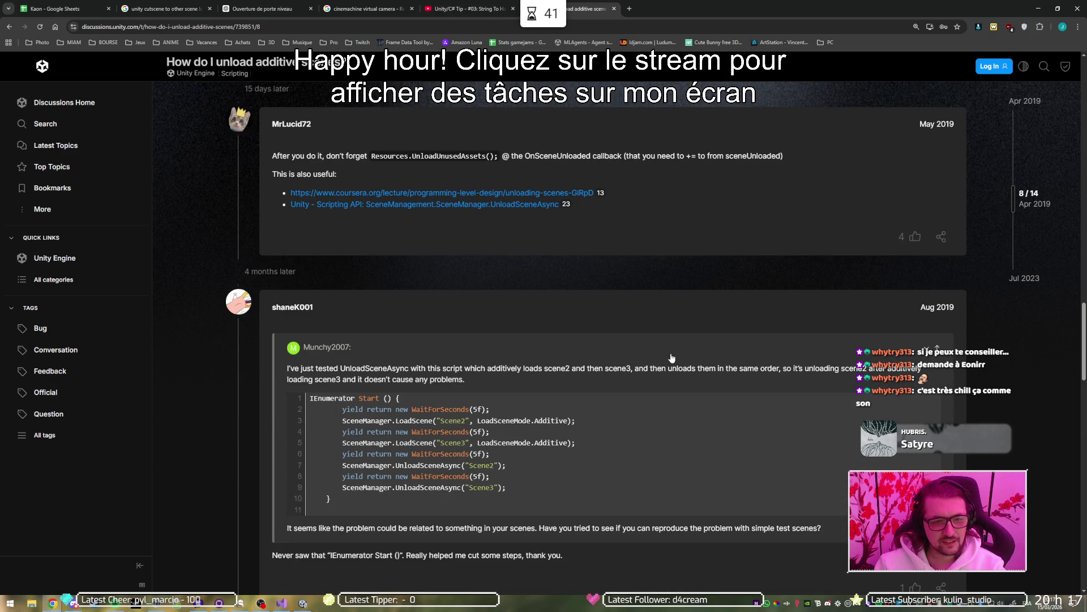
# Step: Read the SceneManager.UnloadSceneAsync scripting reference, then minimize Chrome and Visual Studio
pyautogui.click(507, 204)
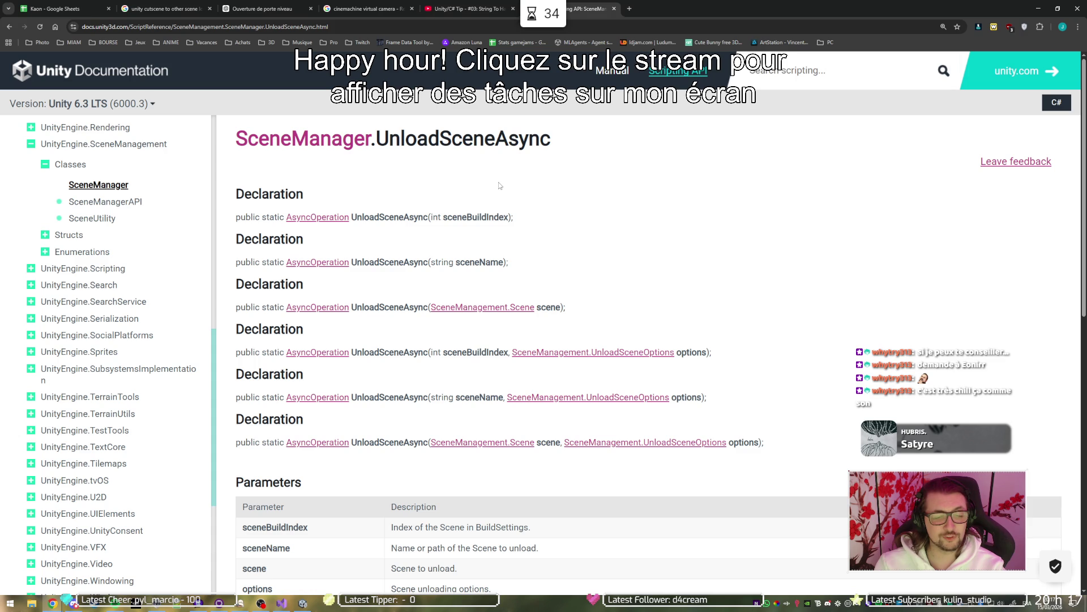
pyautogui.scroll(-3, 574, 205)
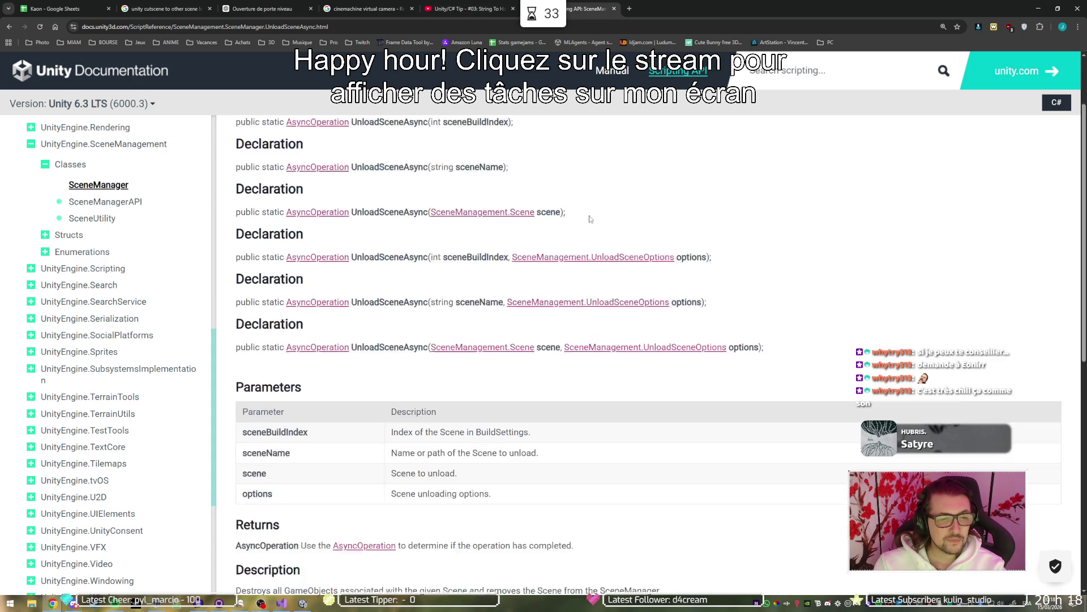
pyautogui.scroll(-2, 602, 334)
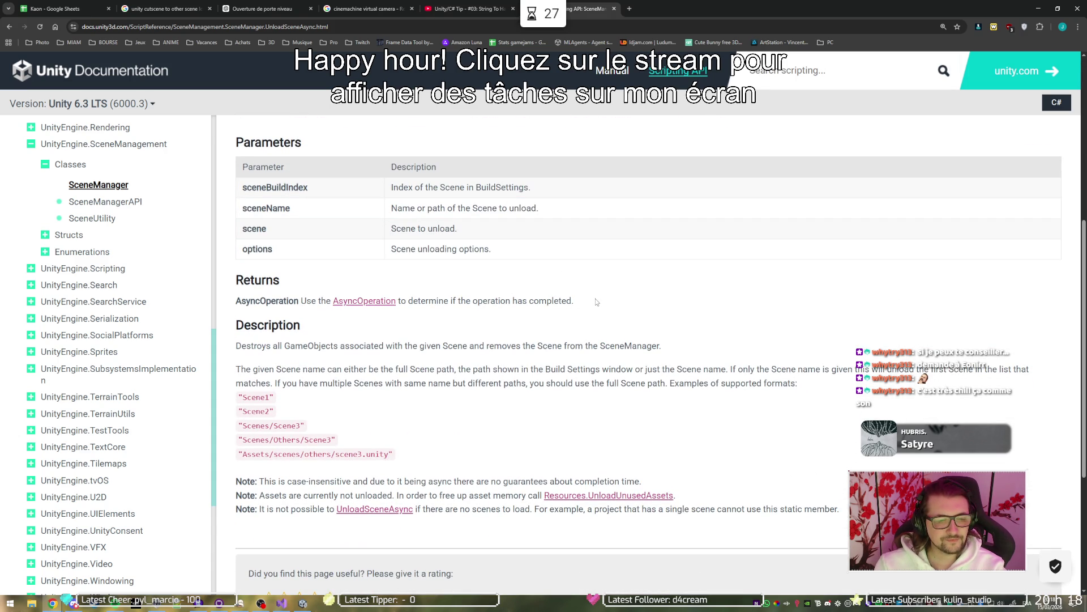
pyautogui.scroll(-1, 596, 298)
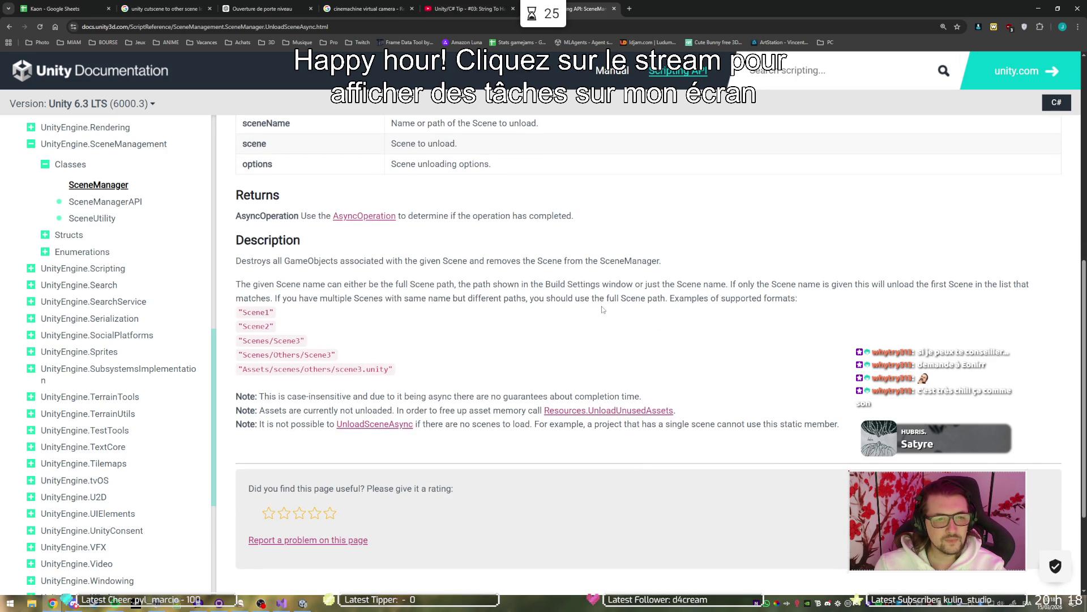
pyautogui.scroll(-1, 602, 309)
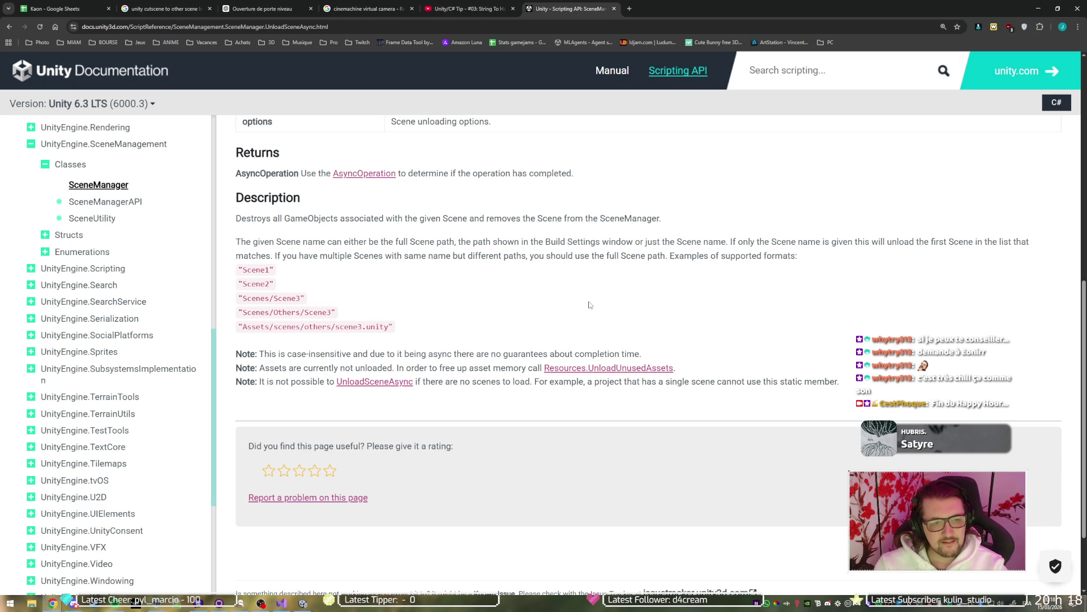
pyautogui.scroll(-2, 574, 323)
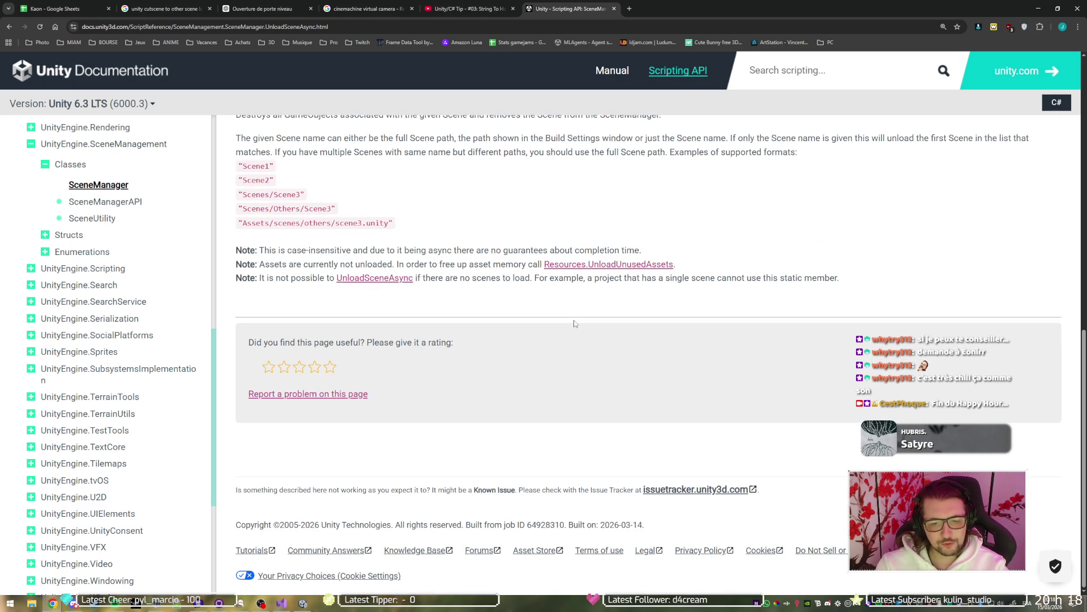
pyautogui.scroll(4, 574, 322)
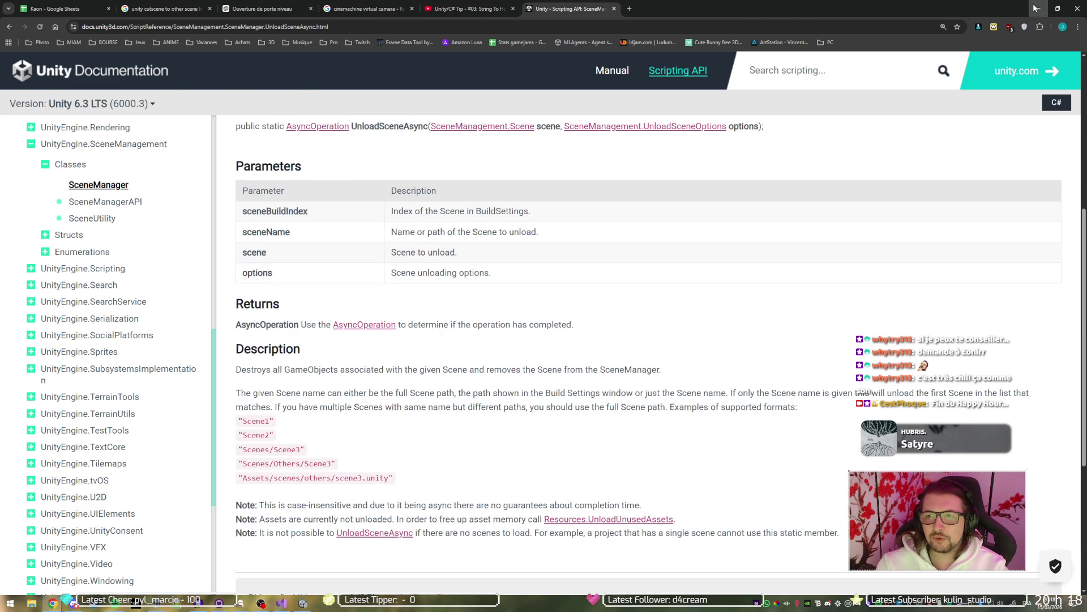
pyautogui.click(1036, 8)
pyautogui.click(1038, 8)
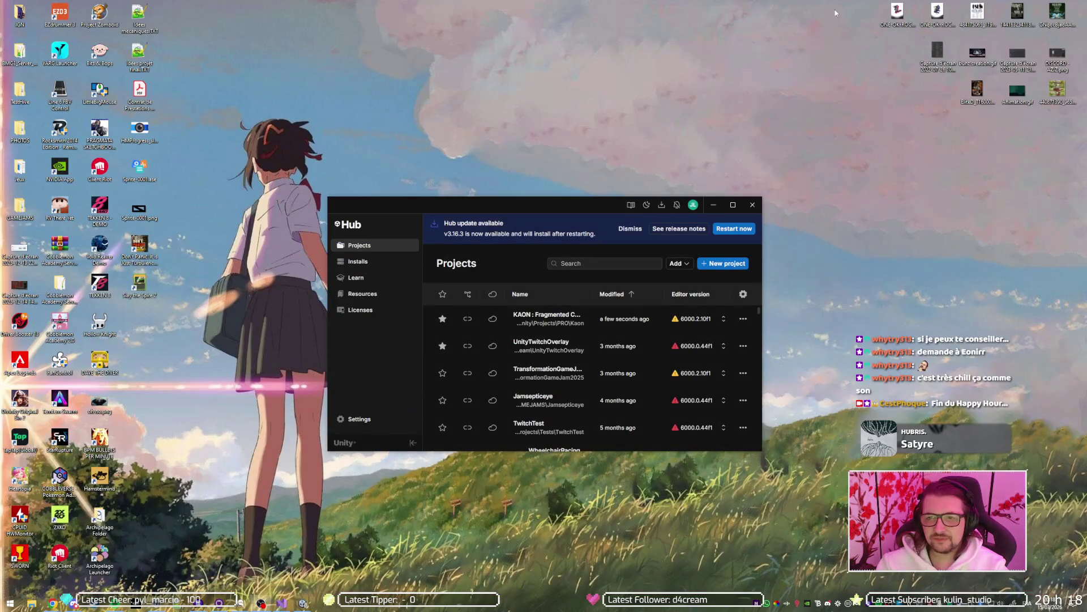
# Step: Playtest Level_1_Room_4 by walking the player left and right, then stop play mode
pyautogui.click(282, 604)
pyautogui.click(303, 604)
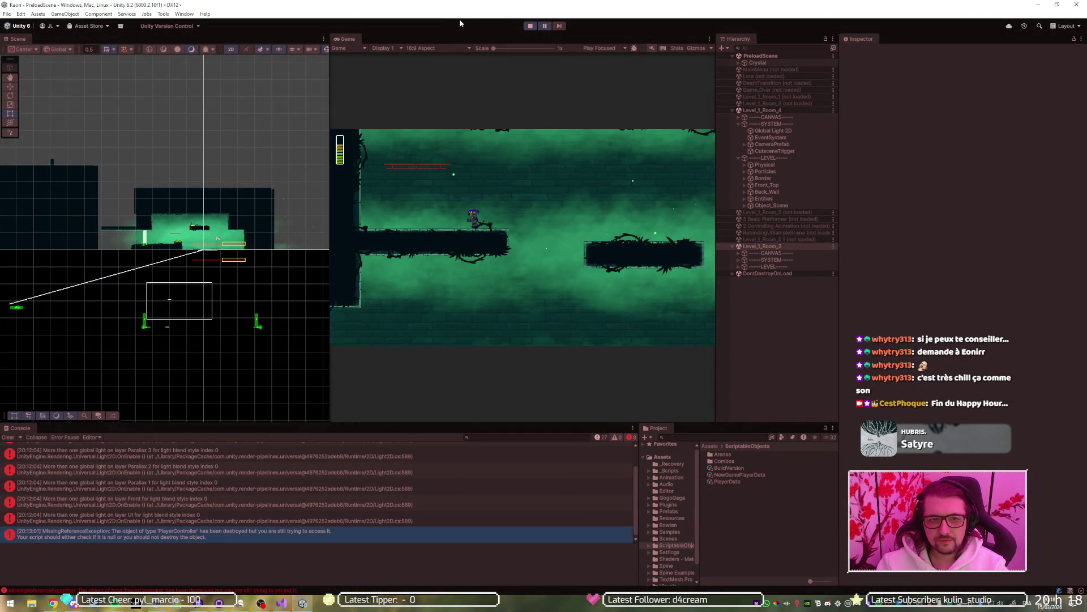
pyautogui.press('Left')
pyautogui.press('Right')
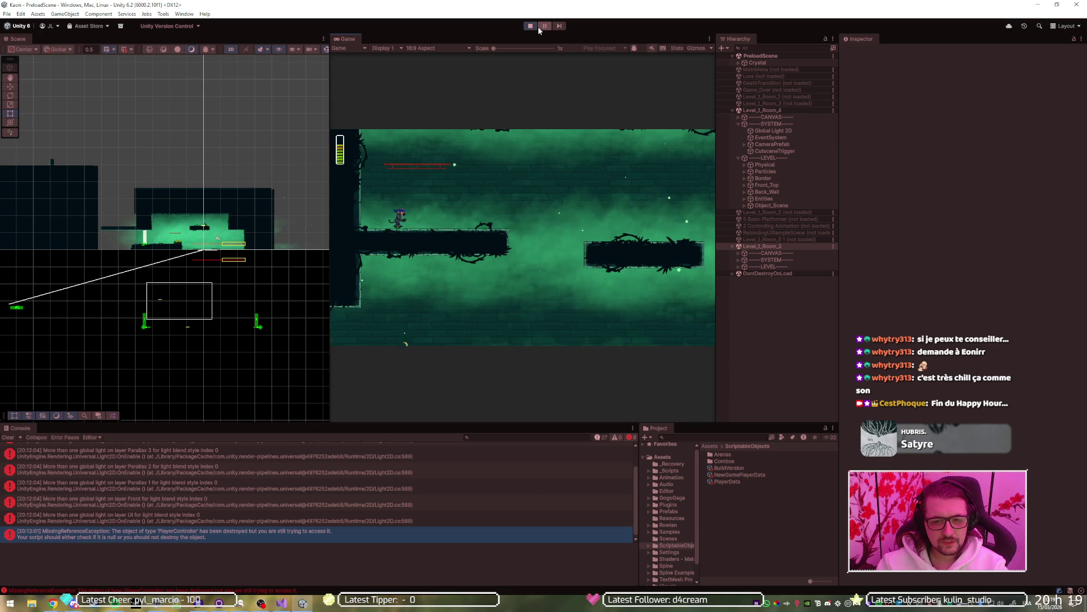
pyautogui.rightClick(785, 247)
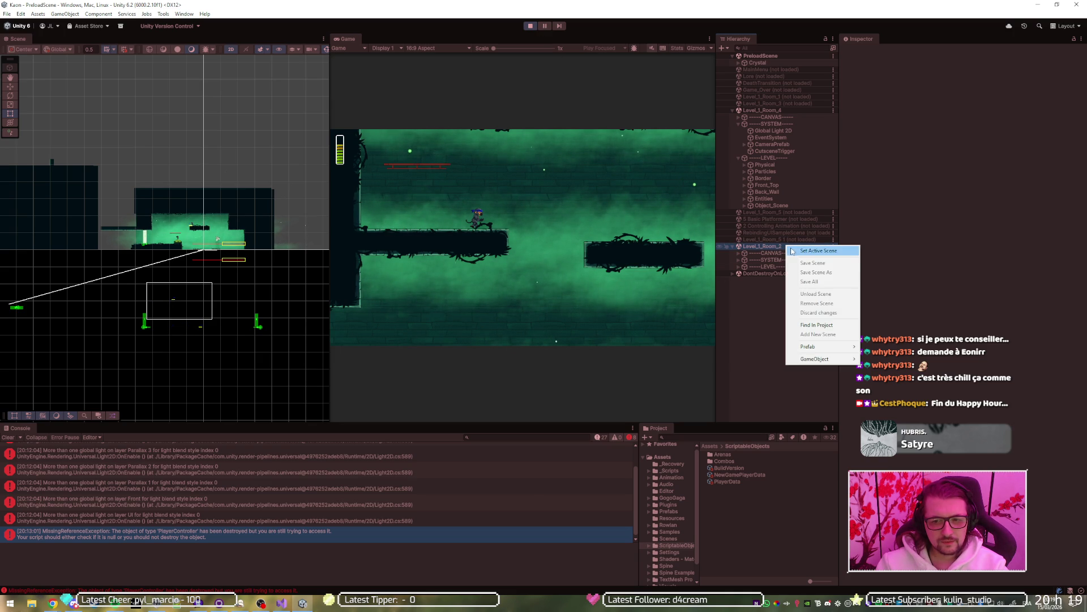
pyautogui.click(757, 111)
pyautogui.press('Left')
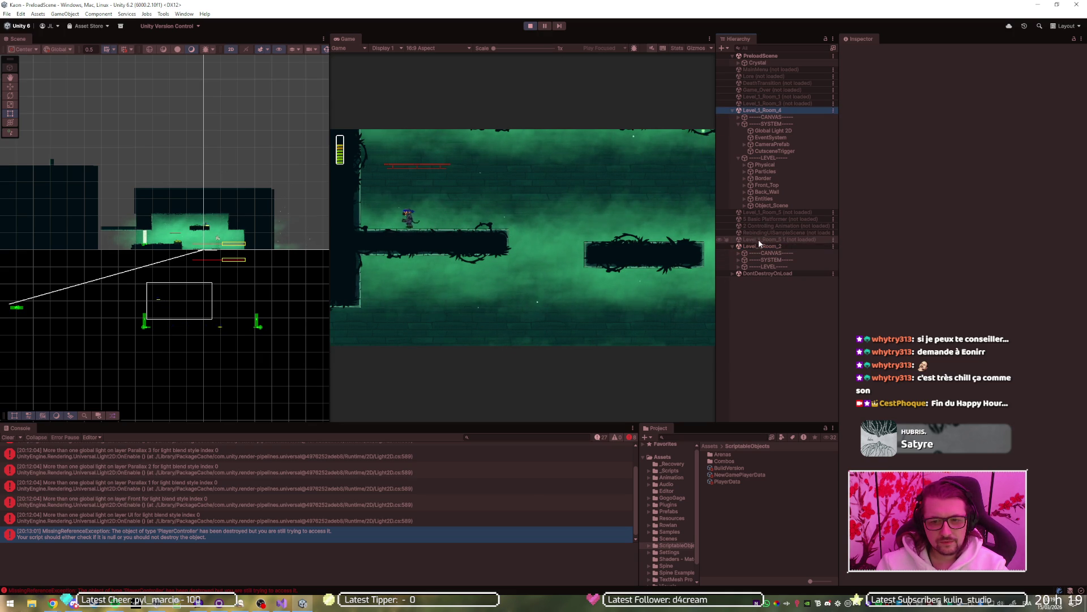
pyautogui.press('Right')
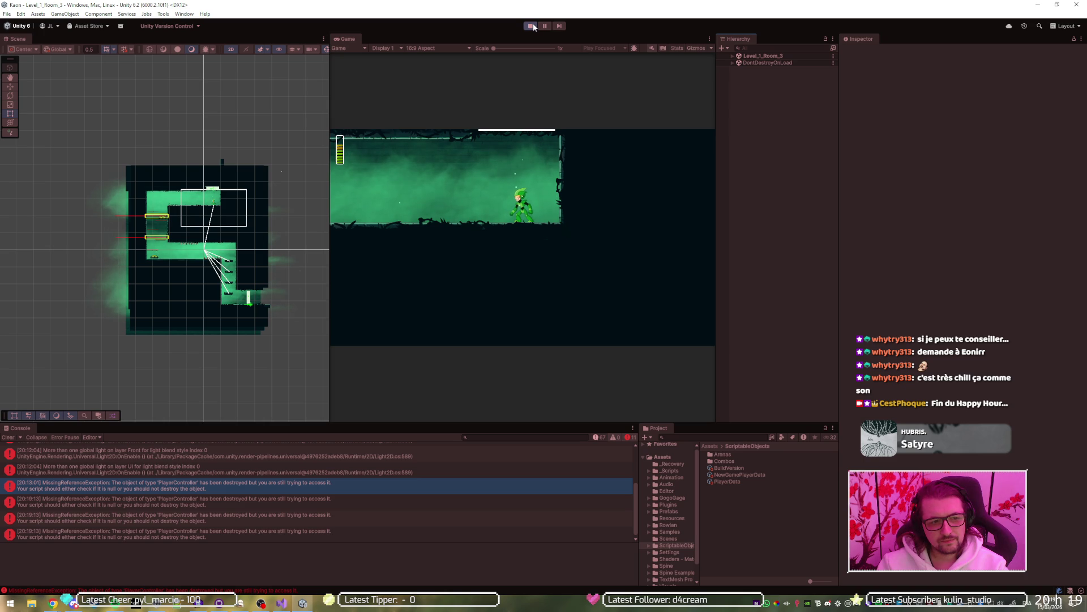
pyautogui.click(533, 26)
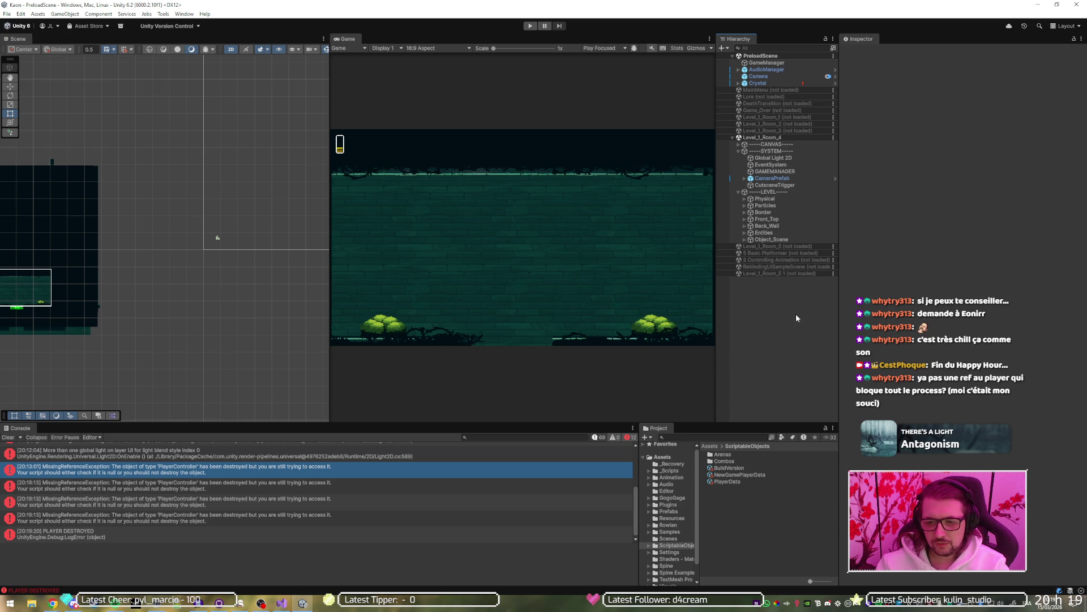
pyautogui.hotkey('alt', 'Tab')
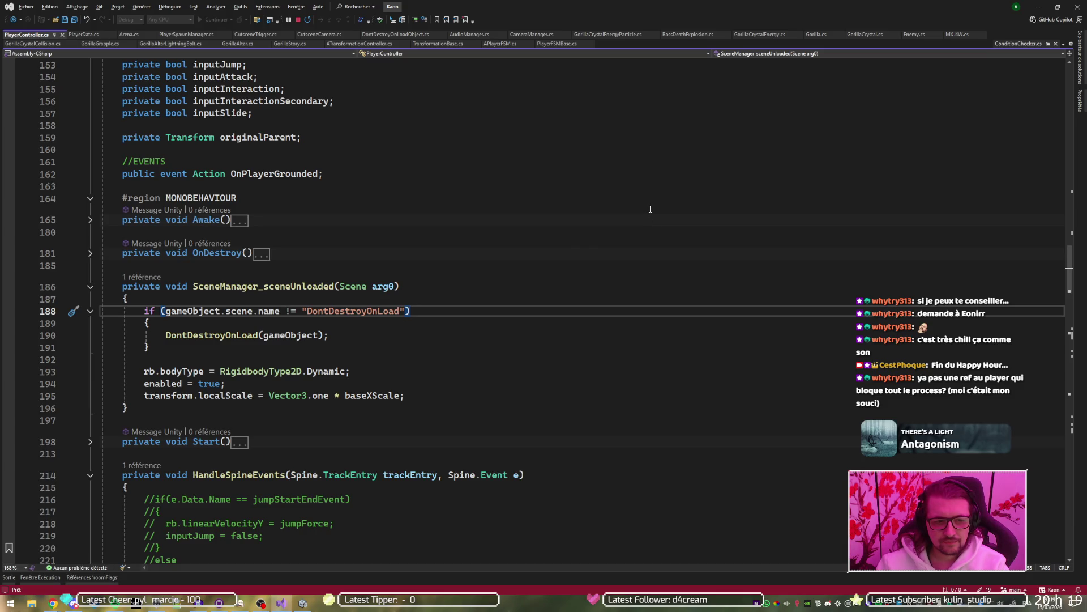
# Step: Inspect the SceneManager_sceneUnloaded handler on line 186 of PlayerController.cs, then minimize Visual Studio
pyautogui.click(267, 287)
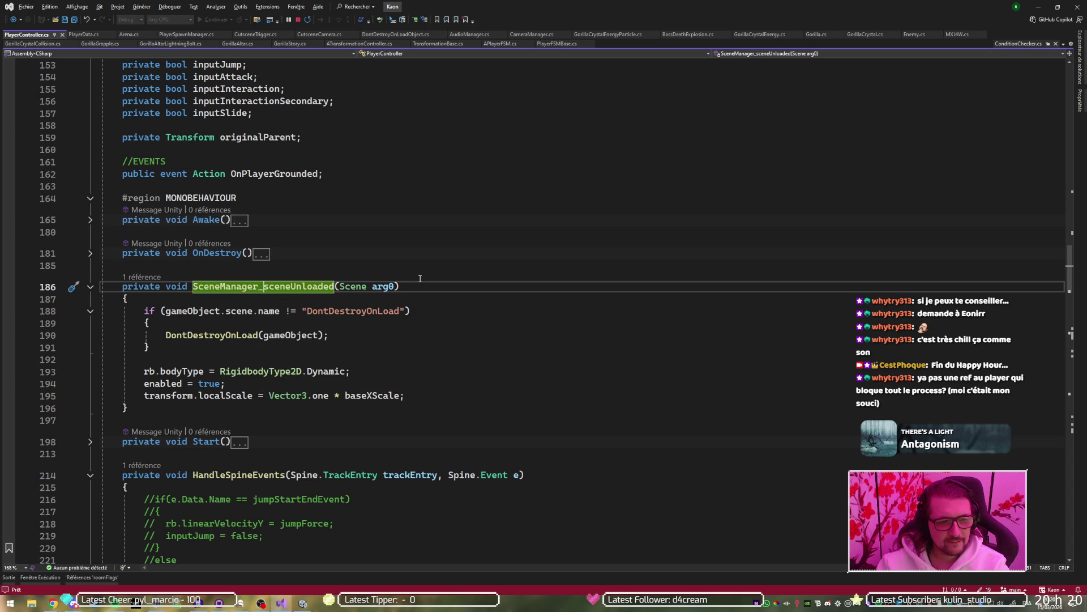
pyautogui.click(1038, 6)
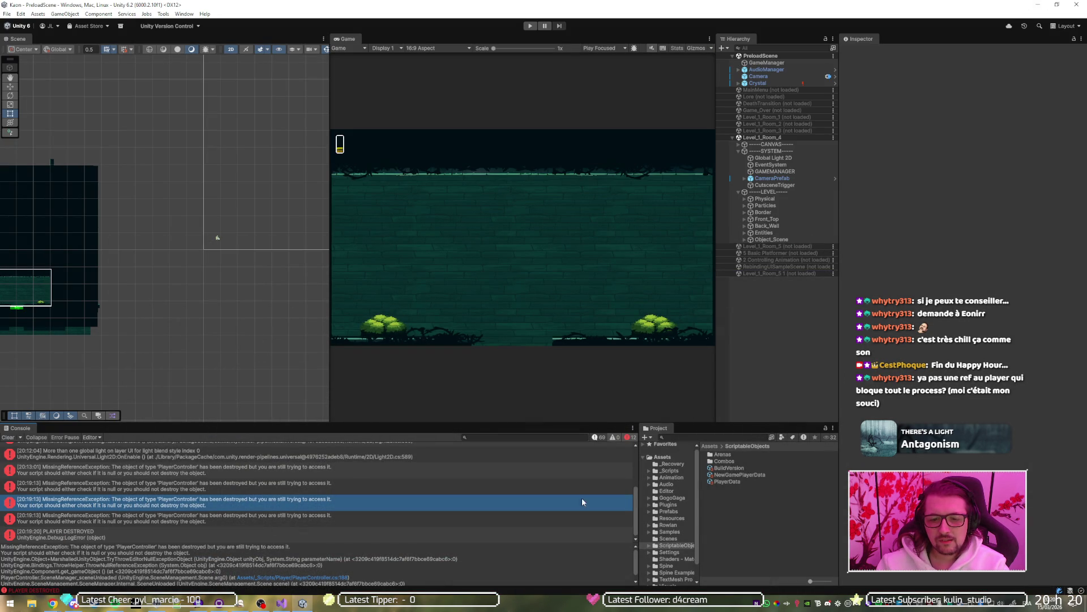
# Step: Step through the PLAYER DESTROYED, MissingReferenceException and light-warning console entries, then reopen PlayerController.cs
pyautogui.scroll(-1, 266, 508)
pyautogui.click(173, 534)
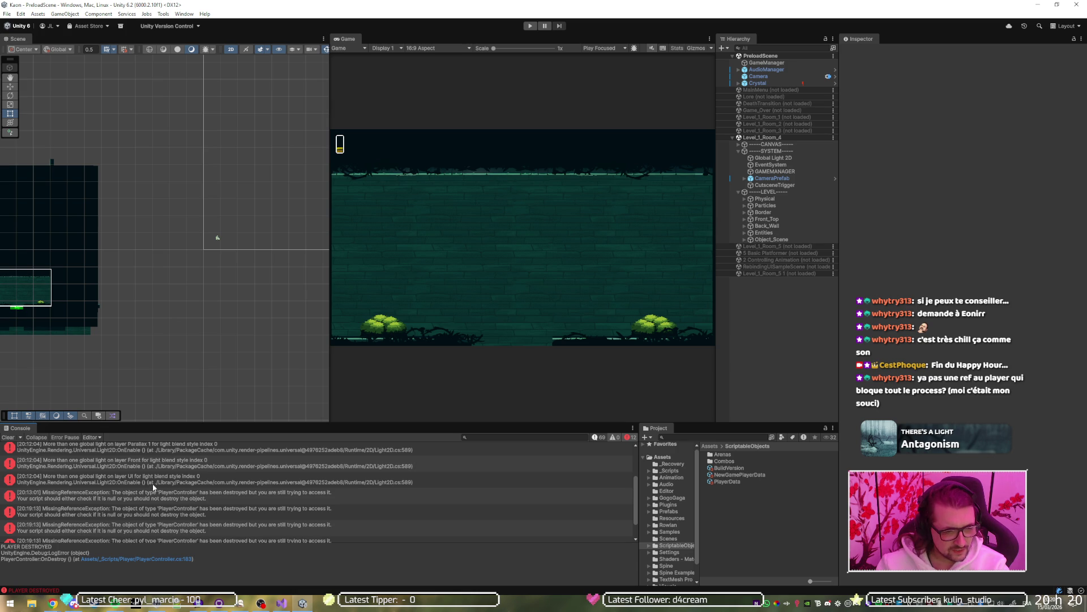
pyautogui.scroll(-1, 155, 480)
pyautogui.click(114, 513)
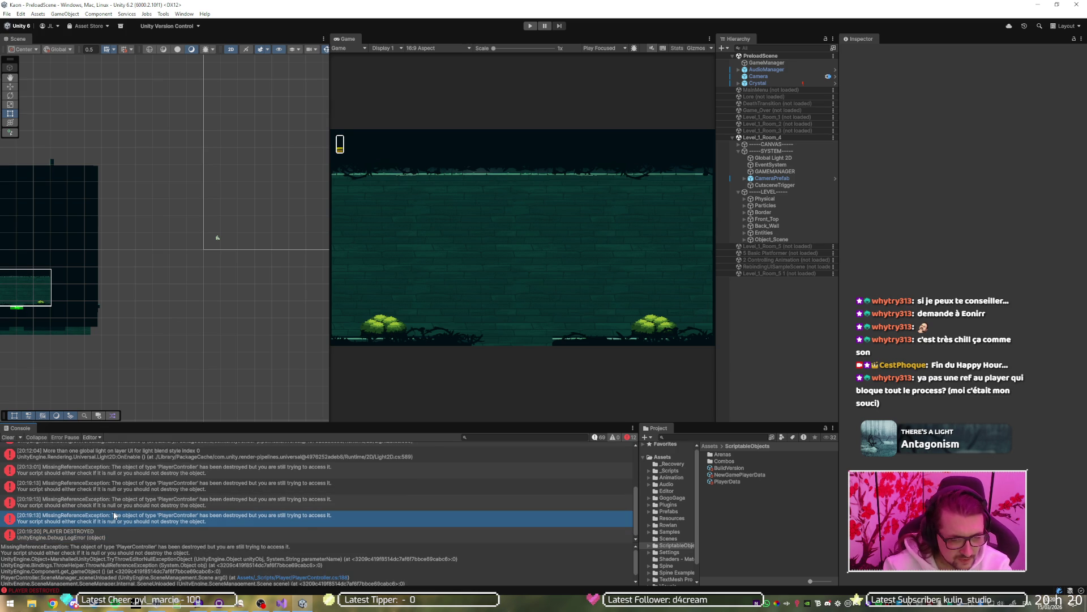
pyautogui.press('Up')
pyautogui.press('Up')
pyautogui.press('Up')
pyautogui.press('Up')
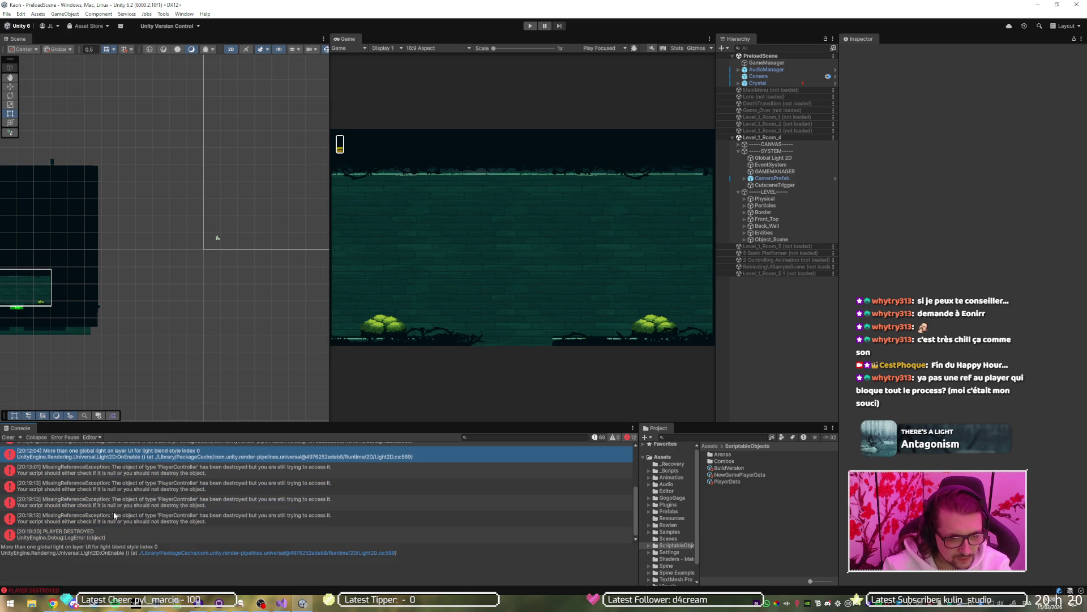
pyautogui.press('Up')
pyautogui.press('Up')
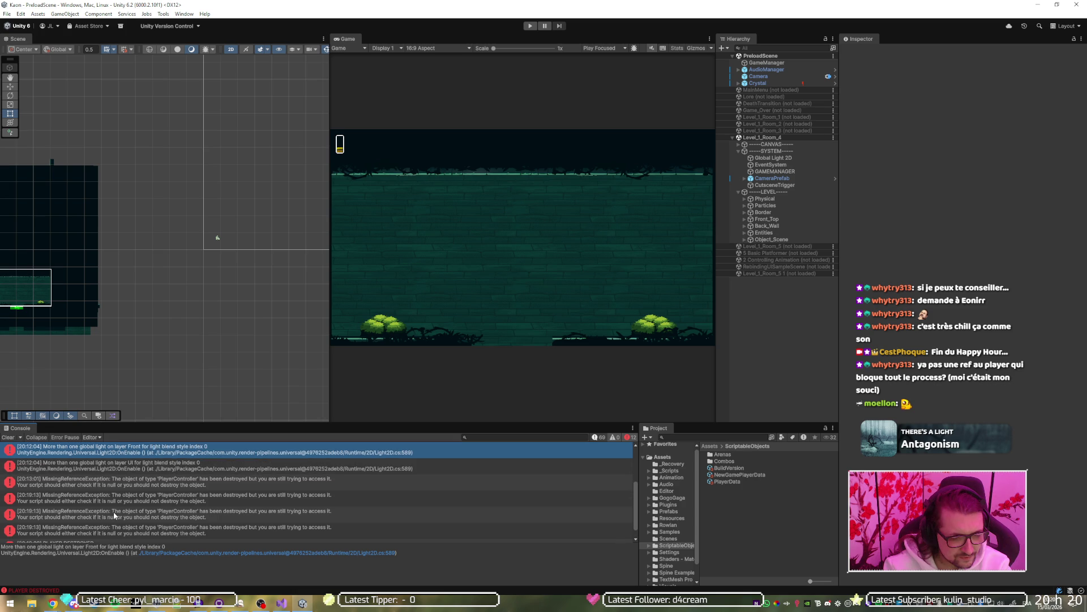
pyautogui.press('Up')
pyautogui.press('Up')
pyautogui.press('Up')
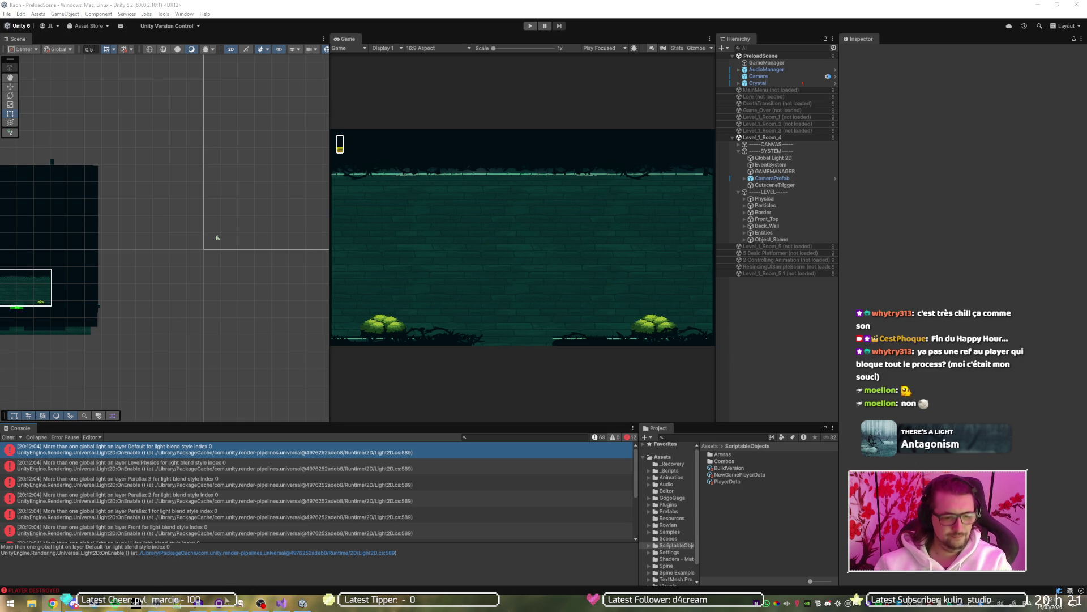
pyautogui.moveTo(259, 606)
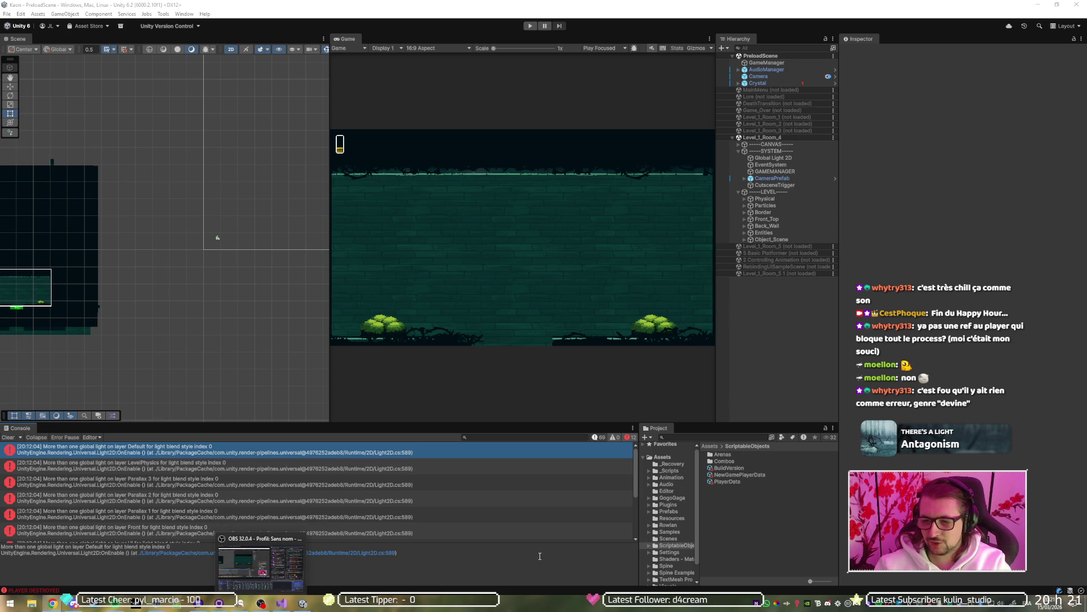
pyautogui.click(282, 604)
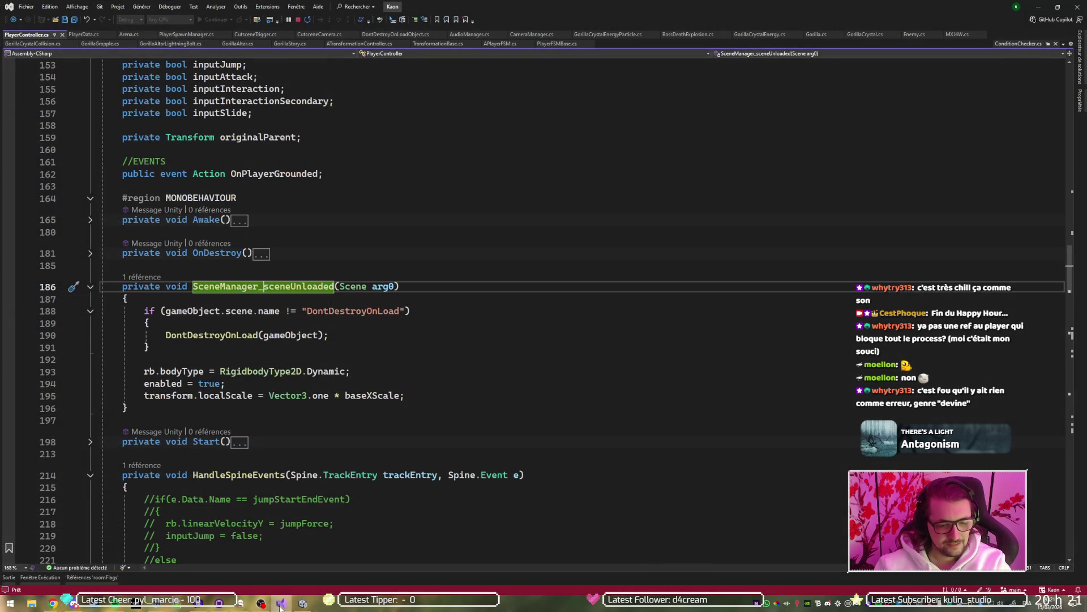
# Step: In CutsceneTrigger.cs, examine the isDone check and the additive load call on line 37
pyautogui.hotkey('alt', 'Tab')
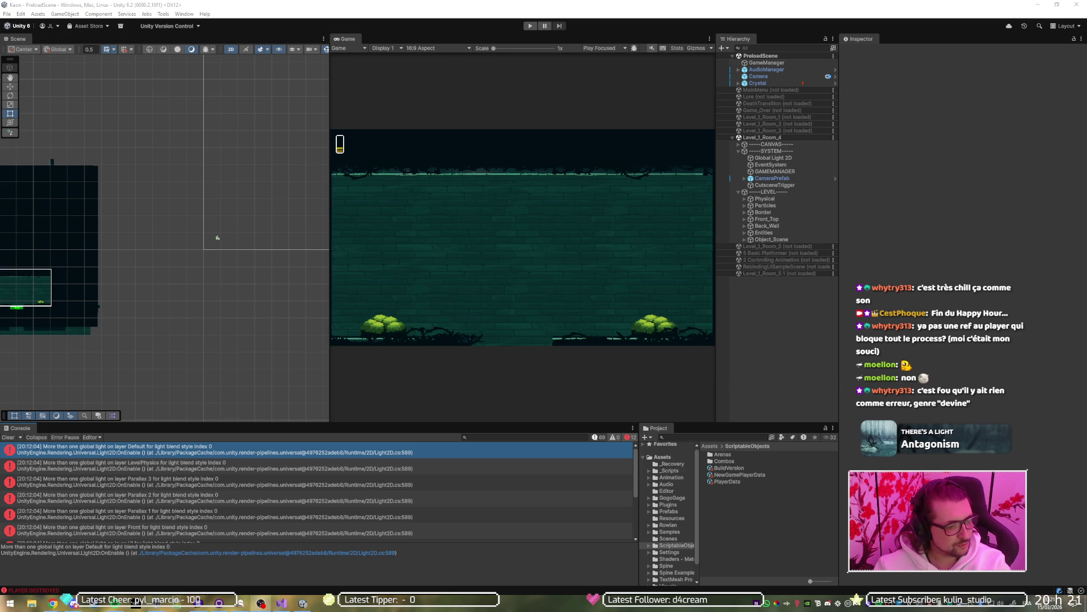
pyautogui.click(281, 604)
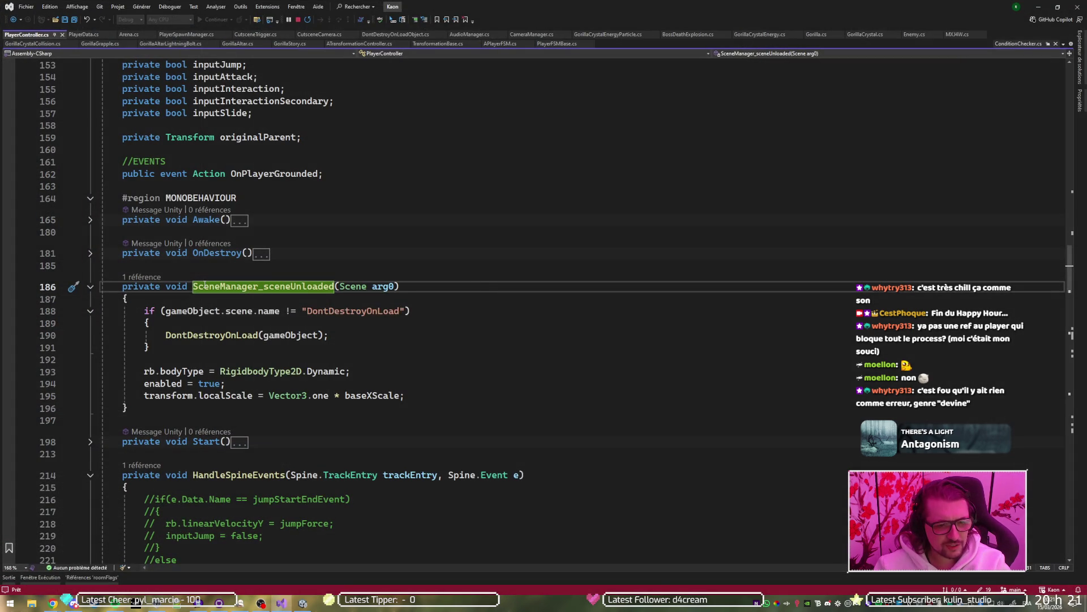
pyautogui.click(255, 34)
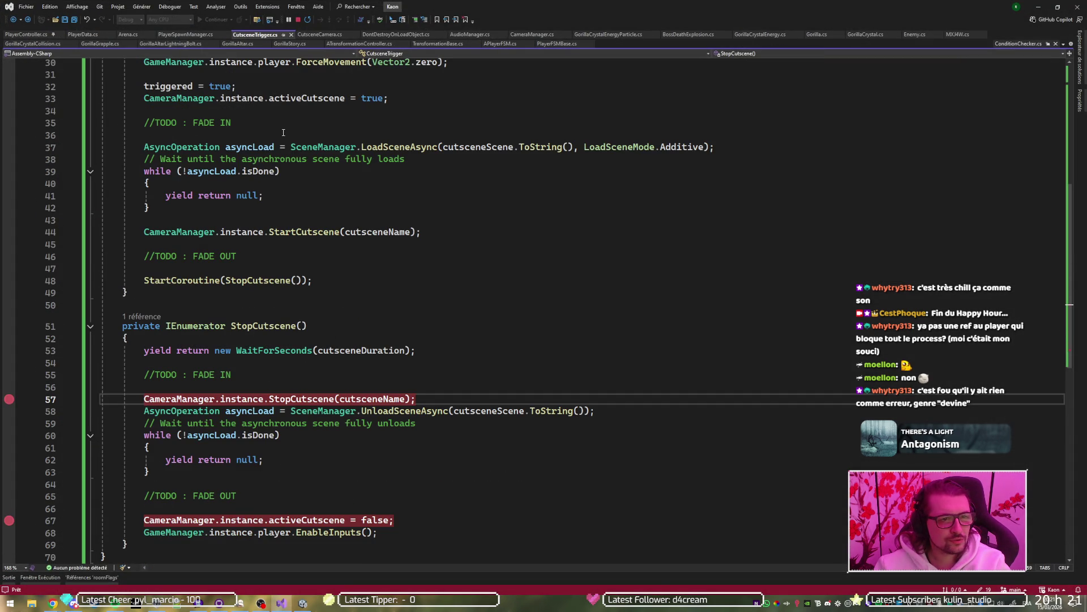
pyautogui.scroll(-2, 205, 384)
pyautogui.click(258, 362)
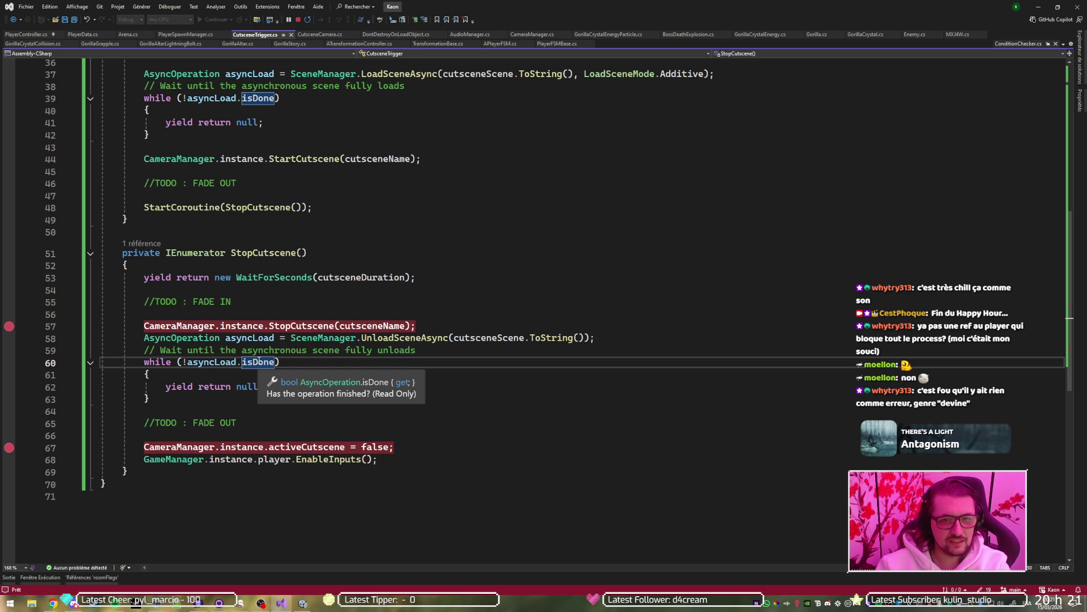
pyautogui.moveTo(439, 73); pyautogui.dragTo(576, 75)
pyautogui.click(698, 183)
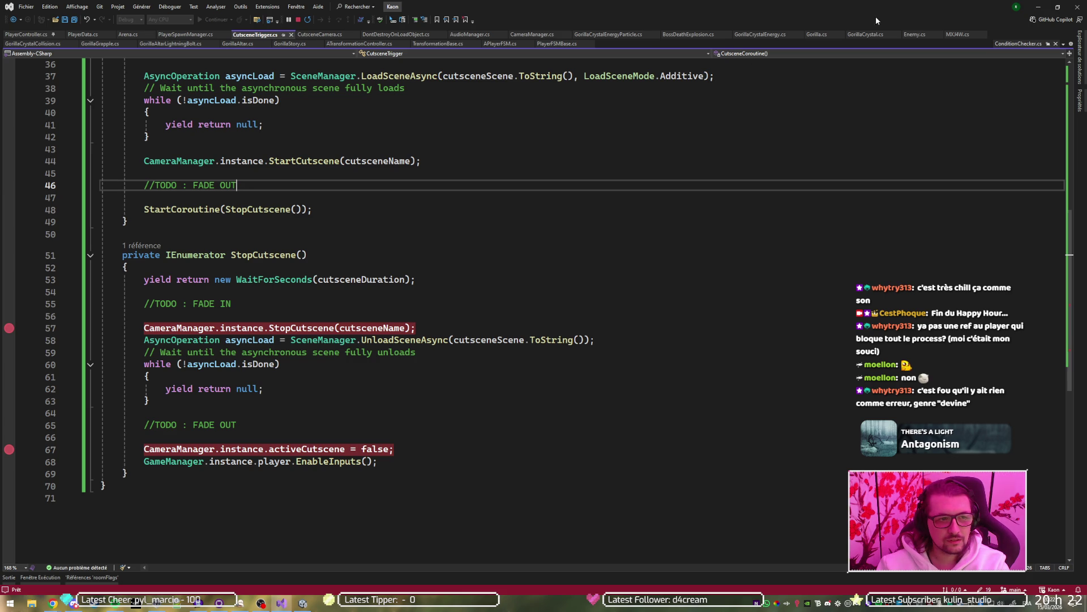
pyautogui.click(1038, 5)
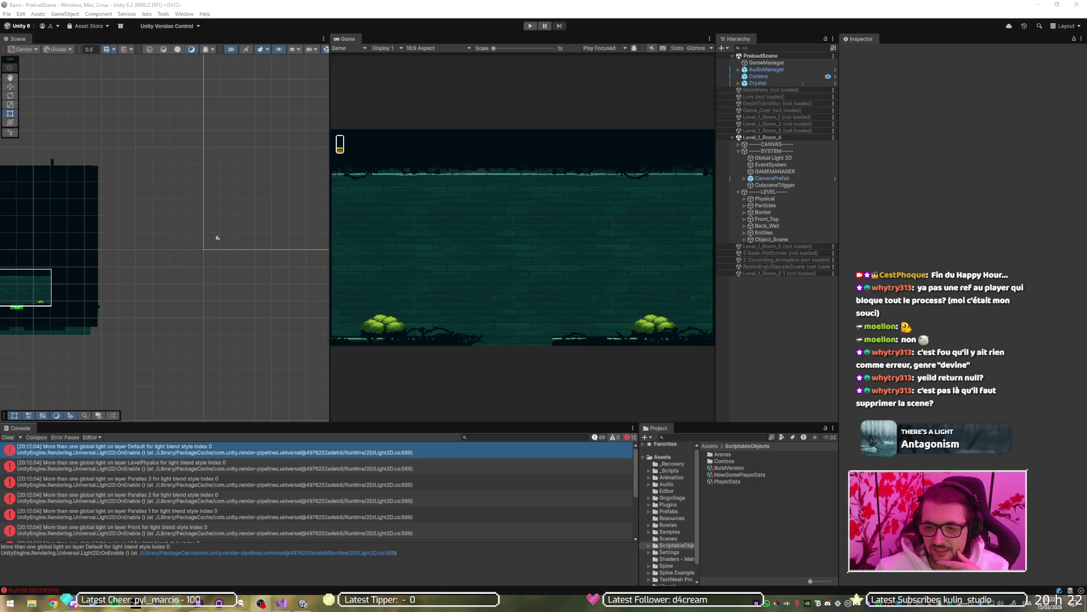
# Step: Examine UnloadSceneAsync on line 58, the !asyncLoad.isDone wait loop, and StopCutscene's ending lines 65–70
pyautogui.click(294, 604)
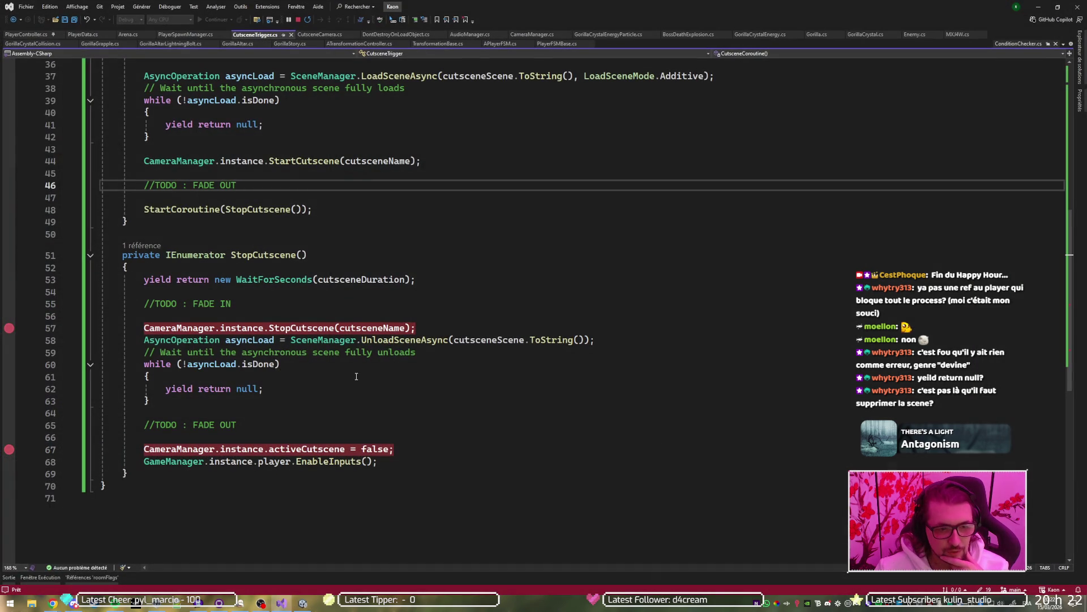
pyautogui.moveTo(154, 340); pyautogui.dragTo(594, 344)
pyautogui.click(388, 339)
pyautogui.doubleClick(388, 339)
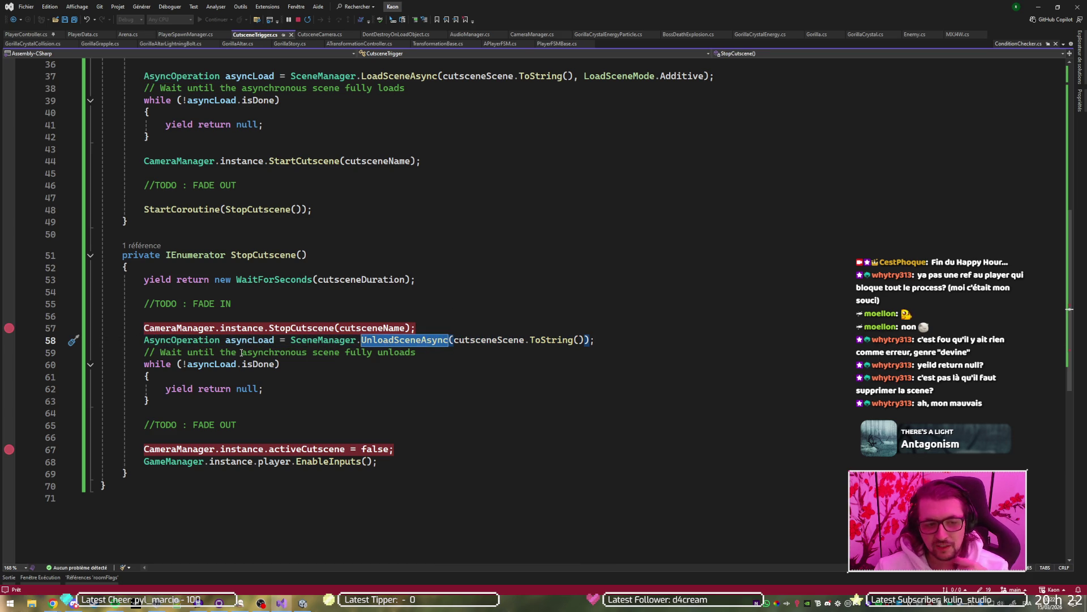
pyautogui.doubleClick(185, 364)
pyautogui.moveTo(183, 365); pyautogui.dragTo(277, 364)
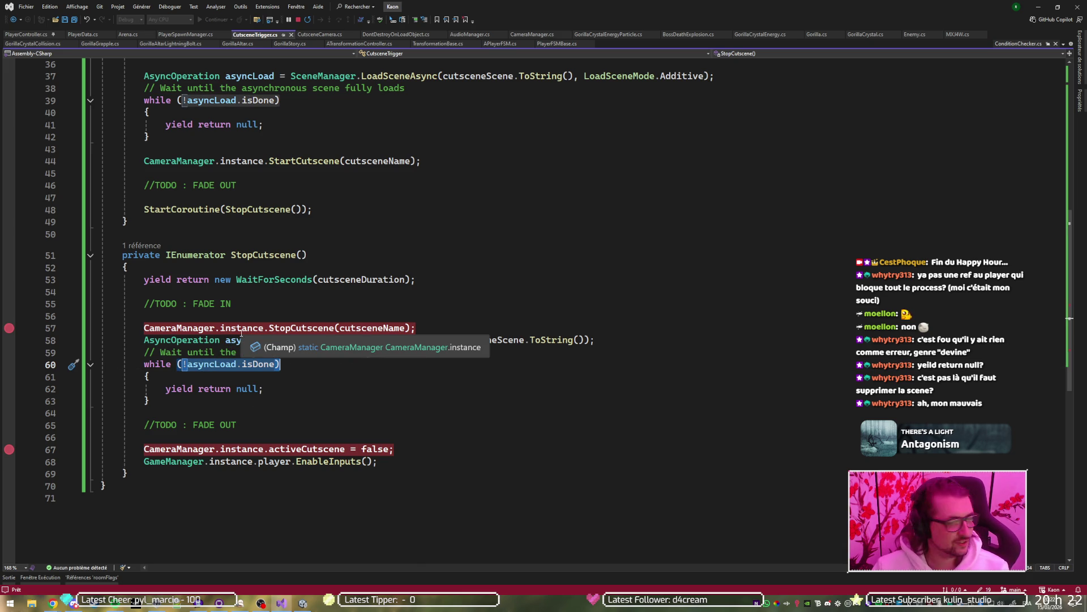
pyautogui.click(188, 388)
pyautogui.click(176, 449)
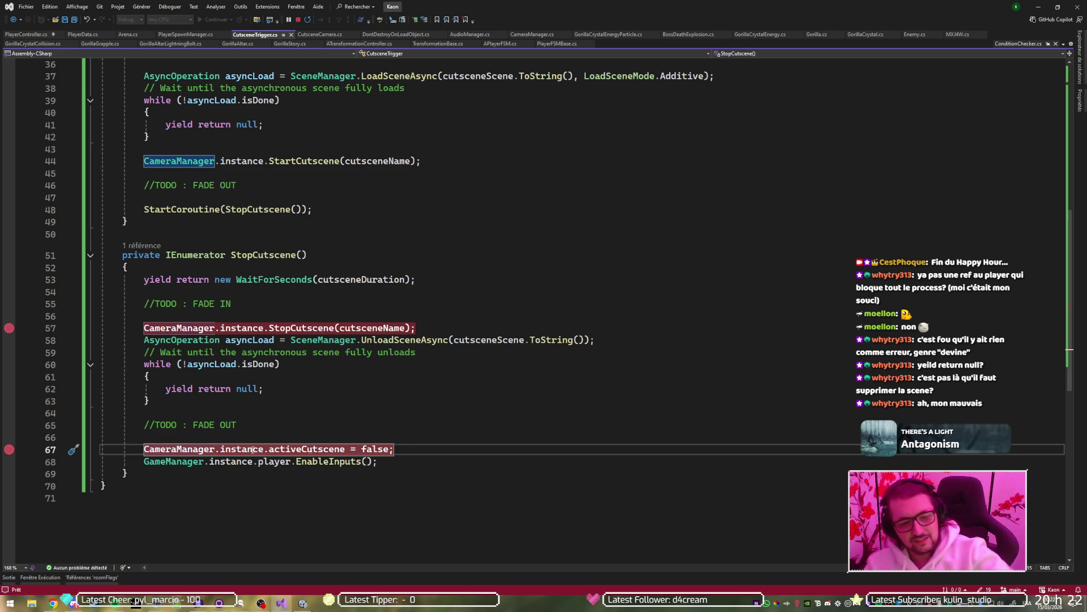
pyautogui.moveTo(144, 424)
pyautogui.mouseDown()
pyautogui.moveTo(102, 437)
pyautogui.moveTo(107, 486)
pyautogui.mouseUp()
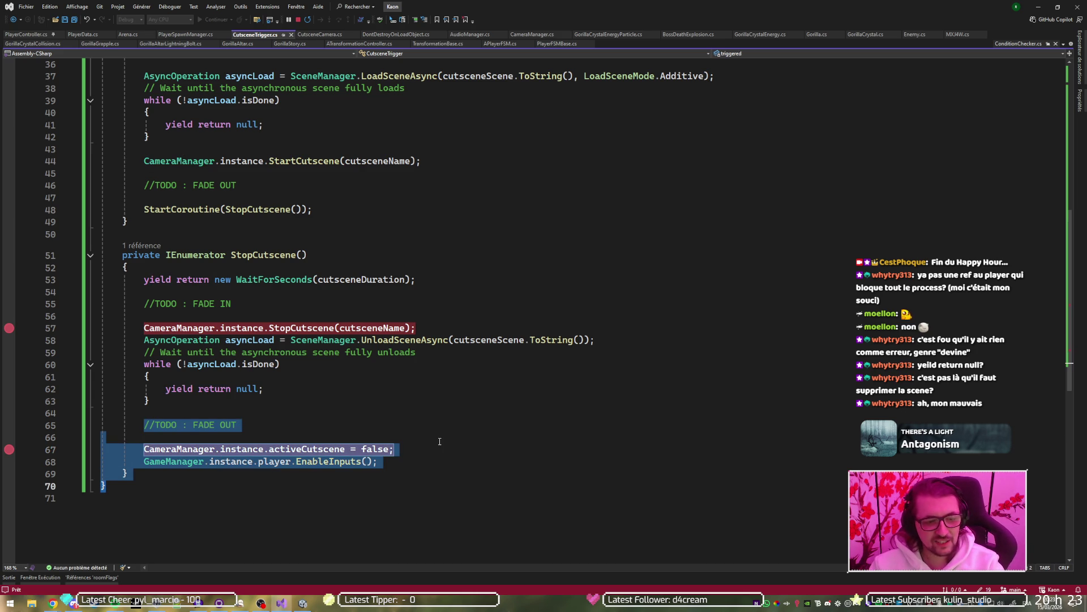
pyautogui.click(271, 364)
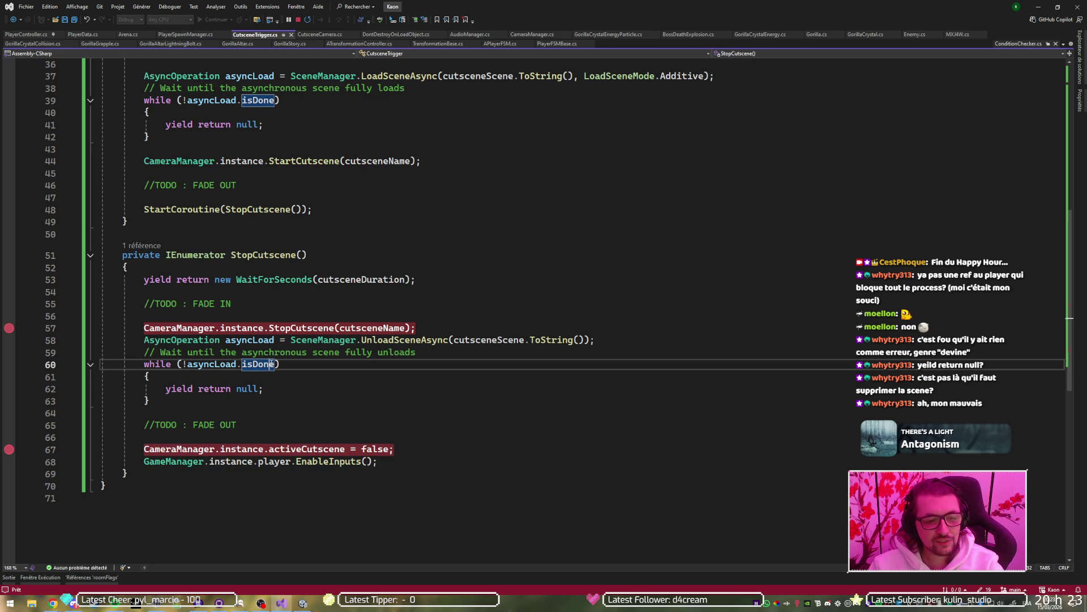
pyautogui.click(1041, 5)
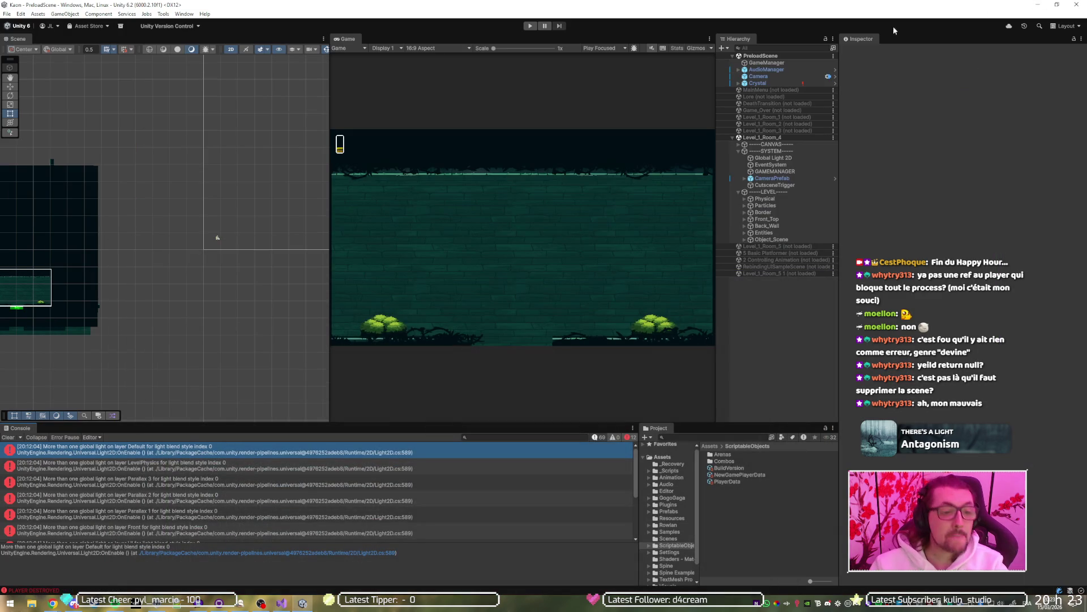